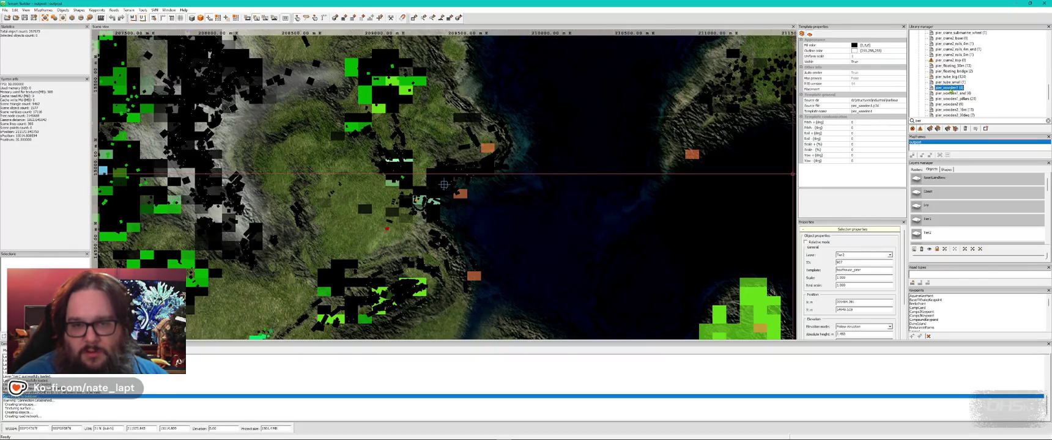
Step: Preview the pier area in Buldozer, cancel the pier rotation, and reopen the preview from the map
key(alt+Tab)
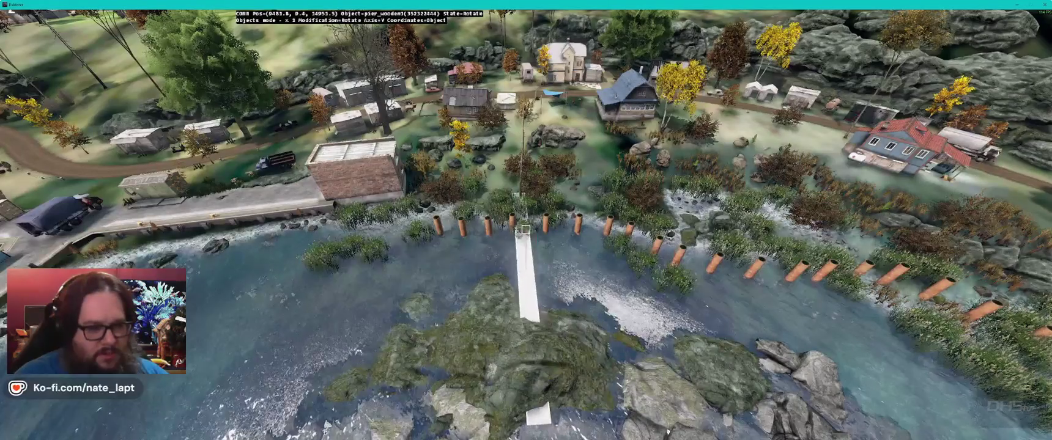
key(Delete)
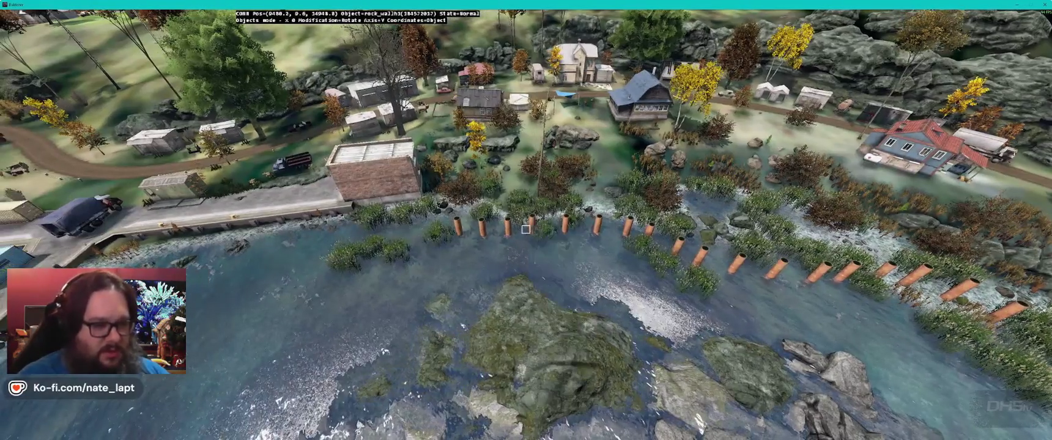
key(alt+Tab)
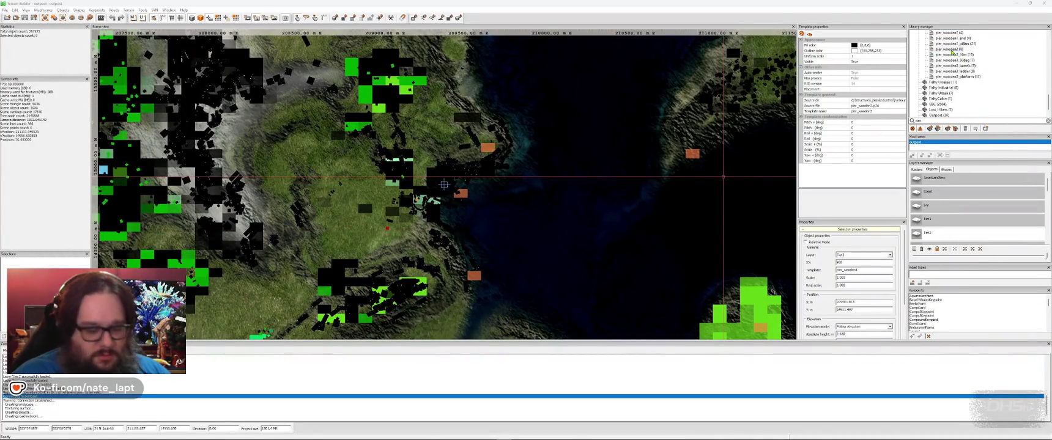
key(alt+Tab)
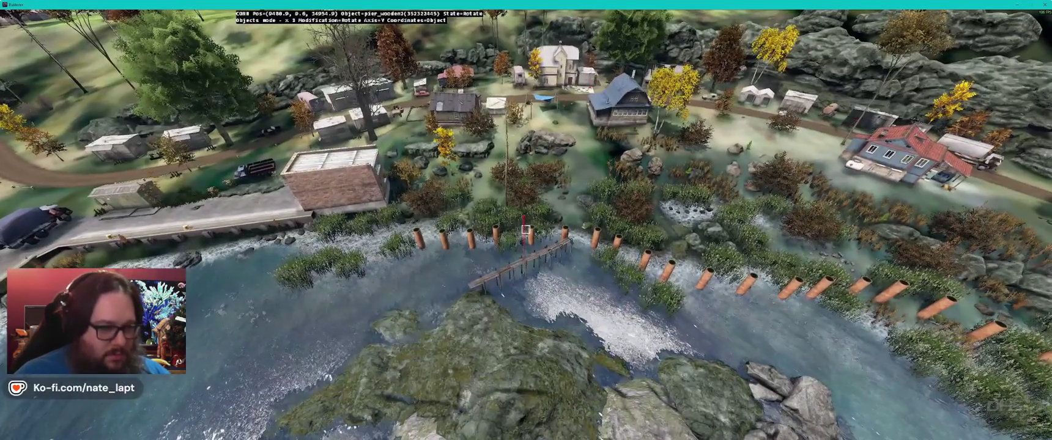
Step: Turn pier_wooden2 to point straight out and adjust its height above the water
drag(525, 230, 525, 230)
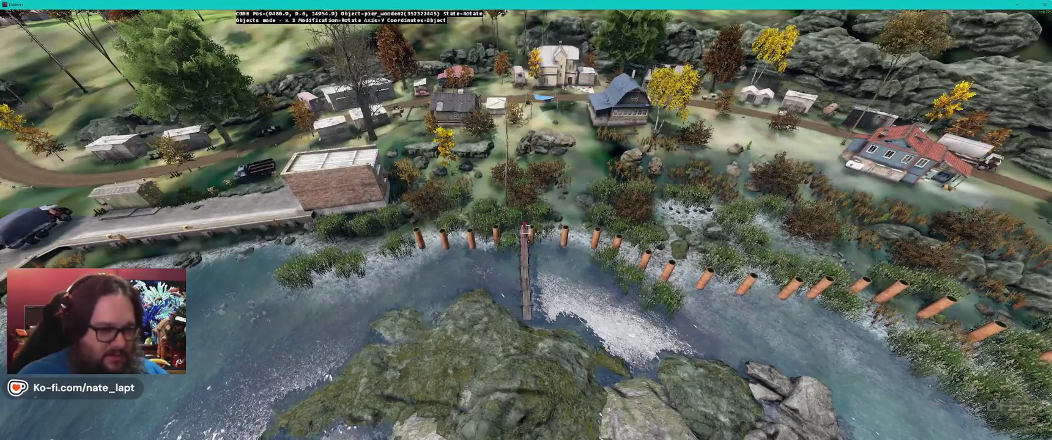
scroll(525, 230, up, 5)
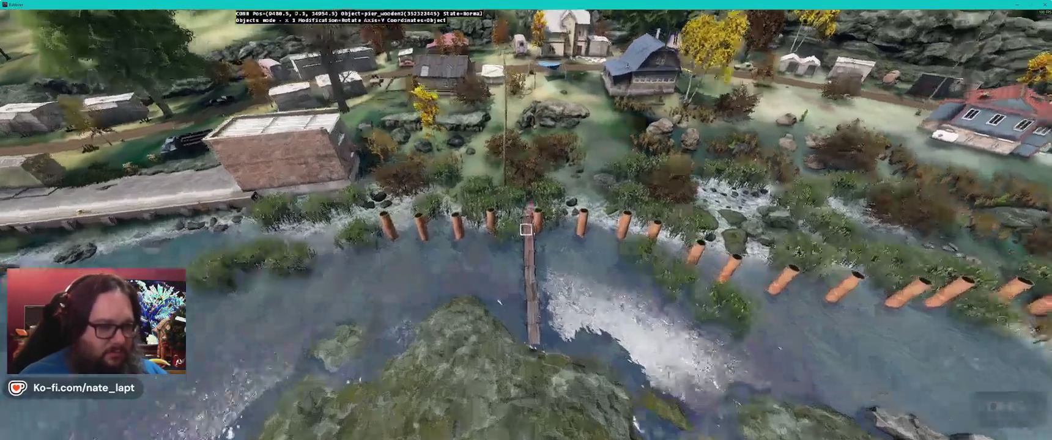
key(s)
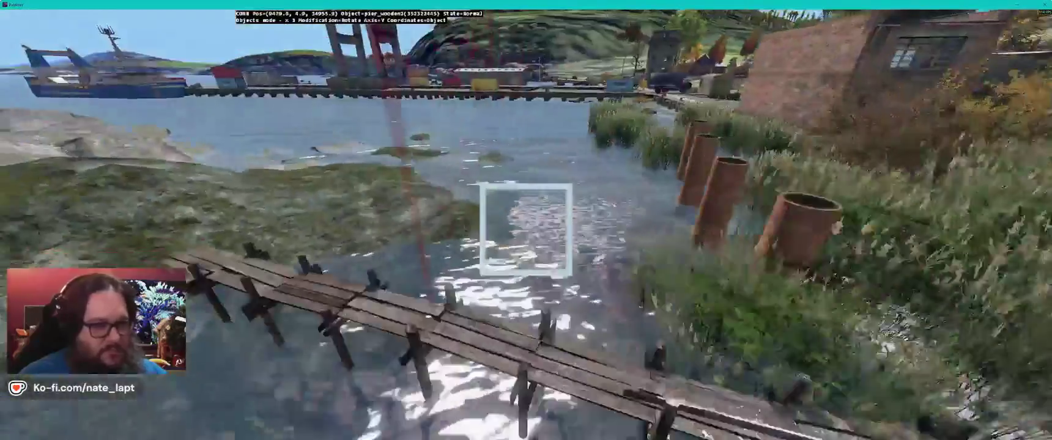
scroll(525, 230, down, 5)
drag(525, 230, 526, 230)
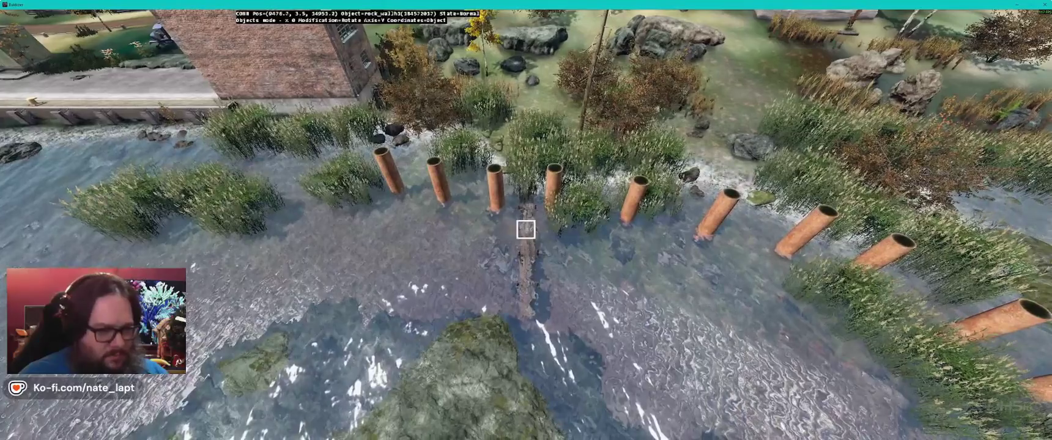
key(alt+Tab)
key(alt+Tab)
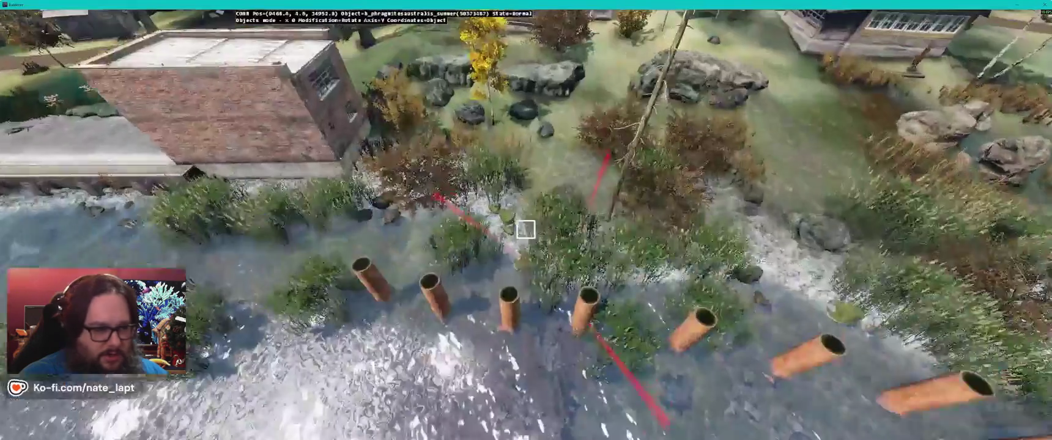
Step: Check the posts and walkway from above, then turn the pier a few degrees clockwise
key(s)
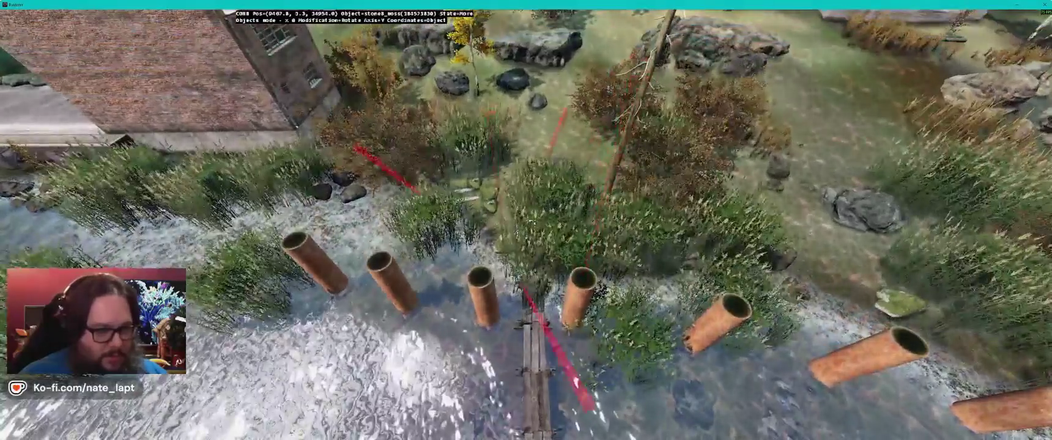
key(s)
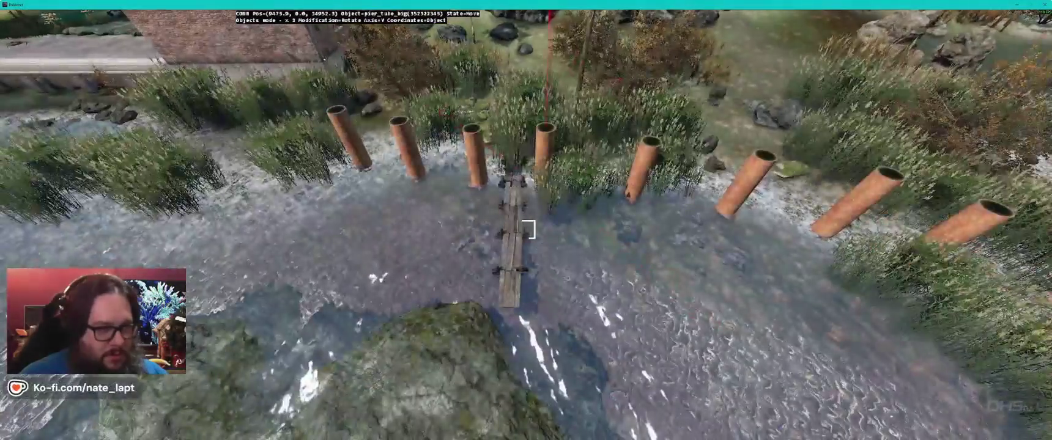
key(s)
key(w)
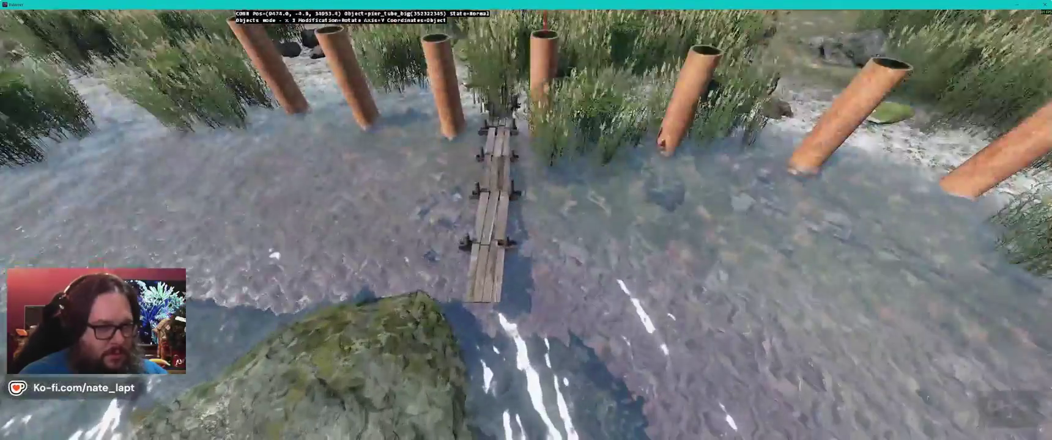
key(w)
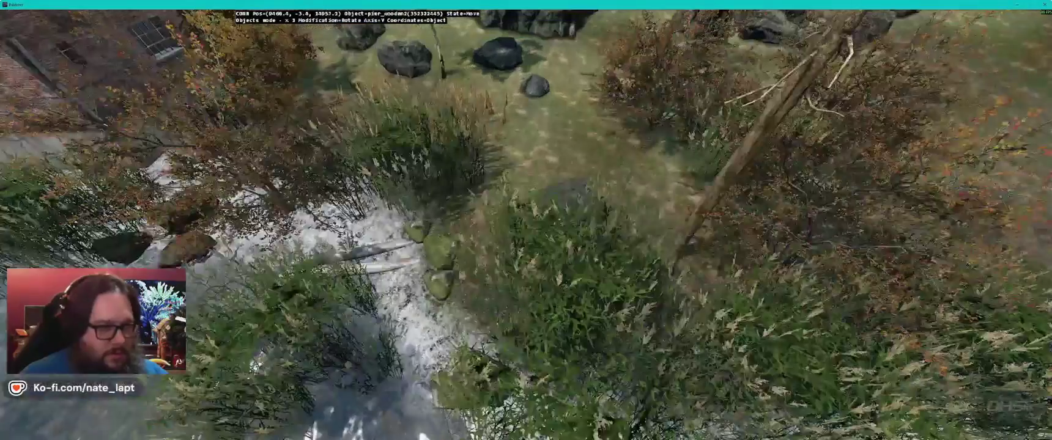
key(s)
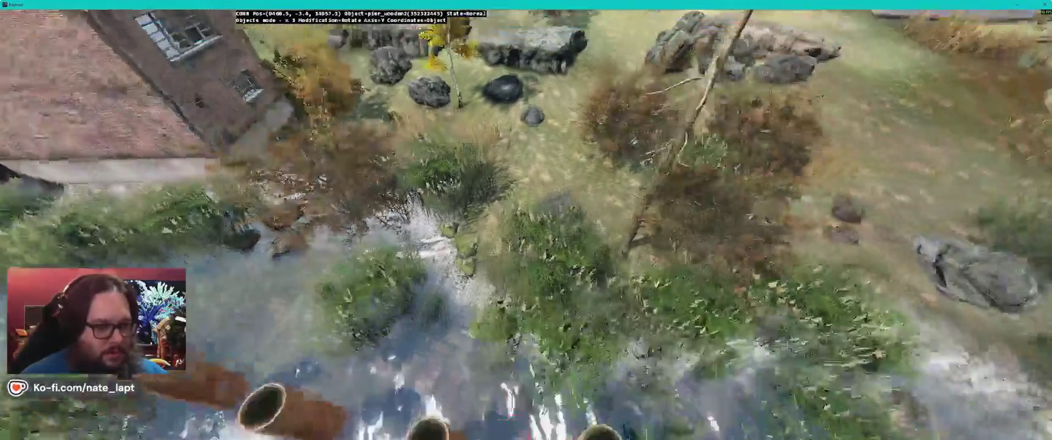
key(s)
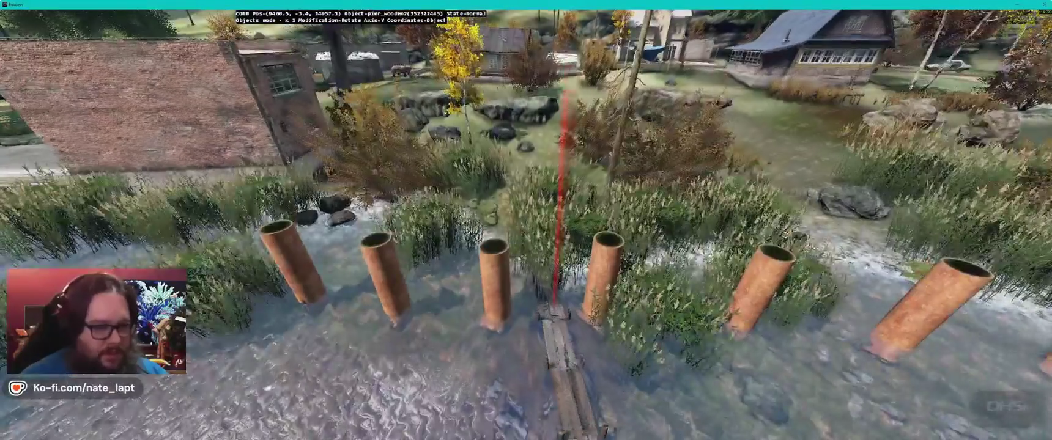
key(a)
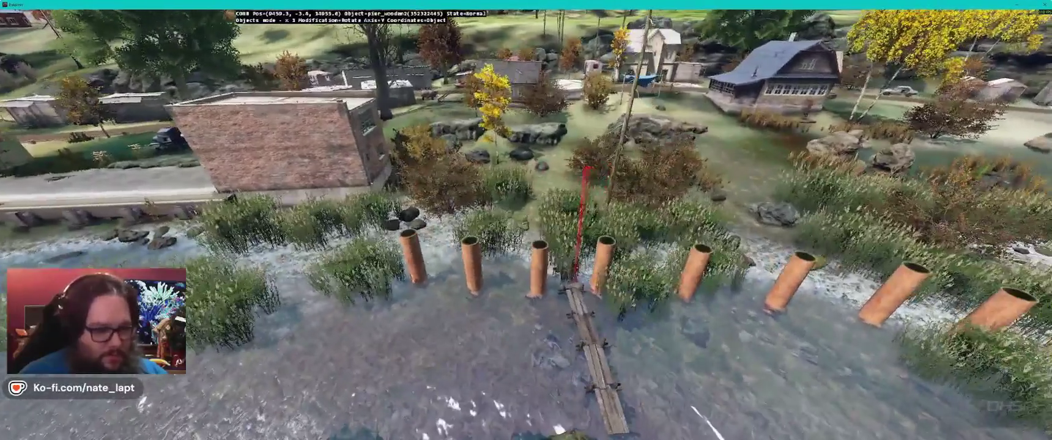
drag(538, 342, 550, 342)
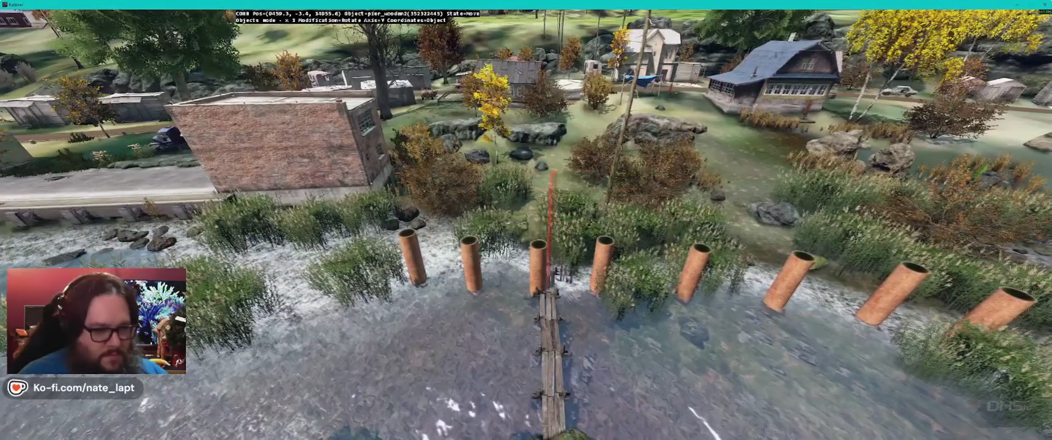
key(d)
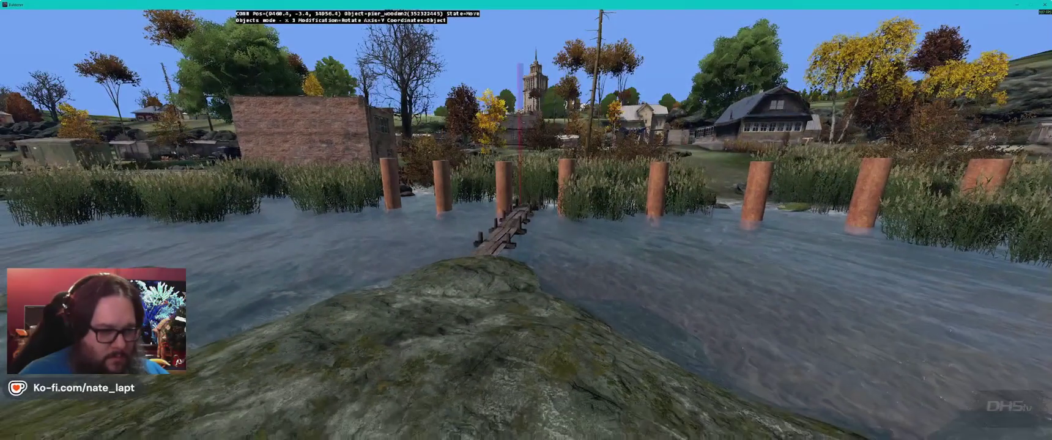
Step: Rotate pier_wooden2 to run along the pipes and drag it across the water to the mossy rock
key(alt)
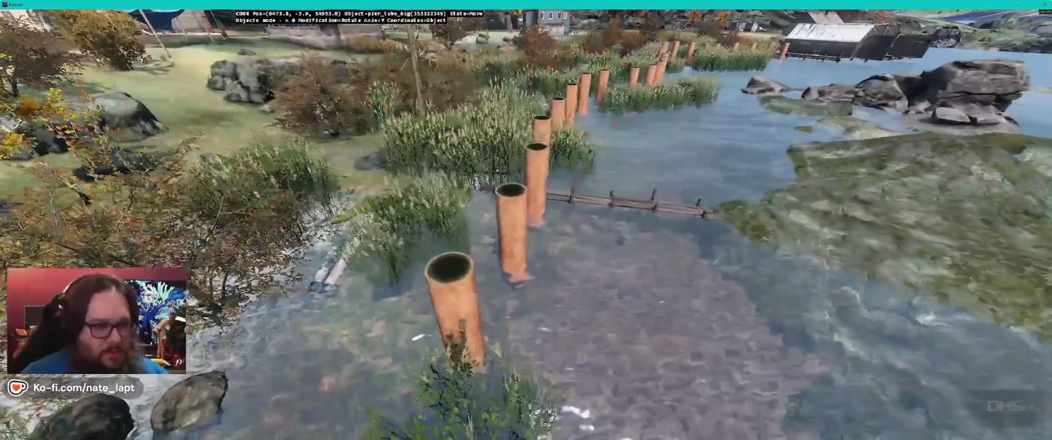
key(d)
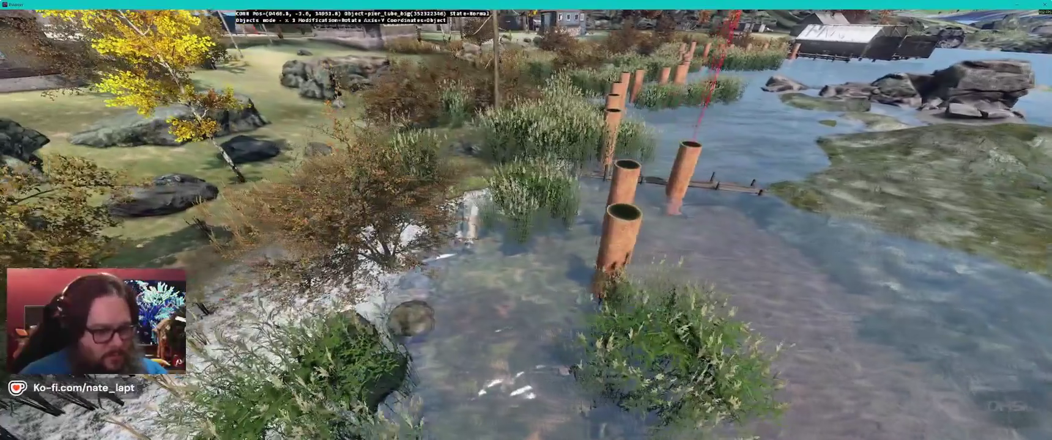
key(w)
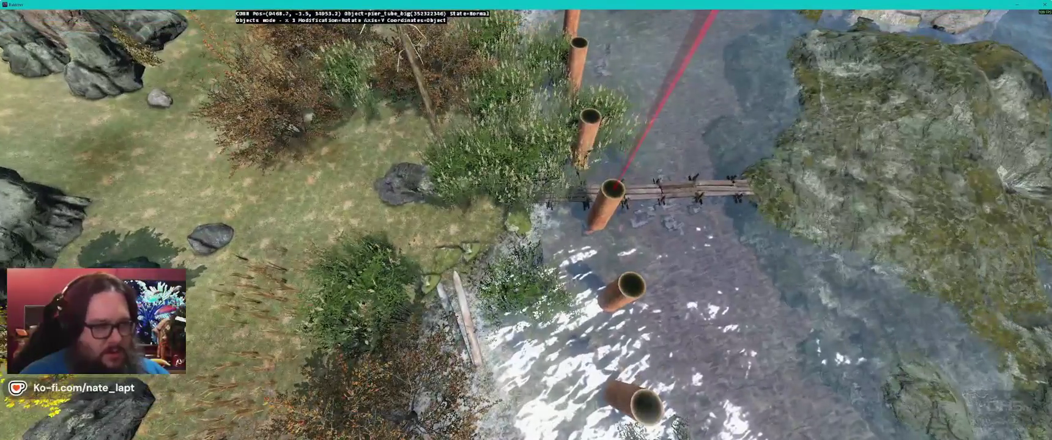
key(w)
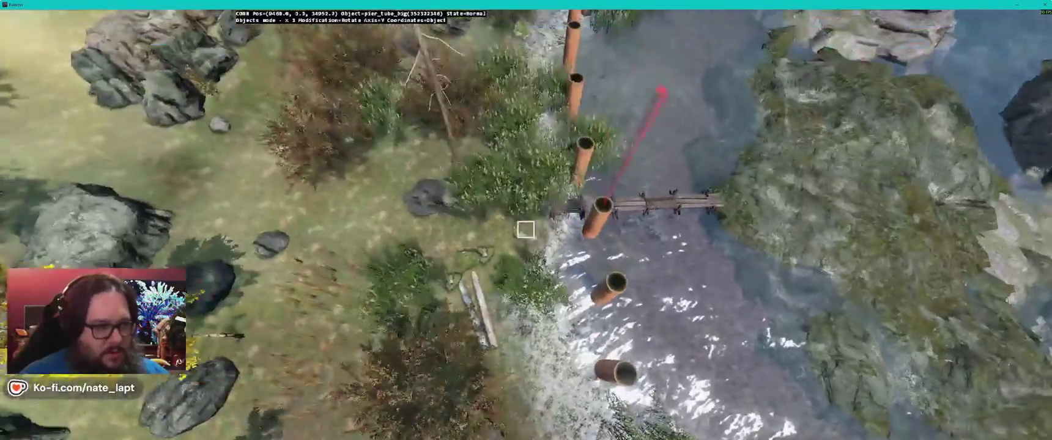
key(a)
key(w)
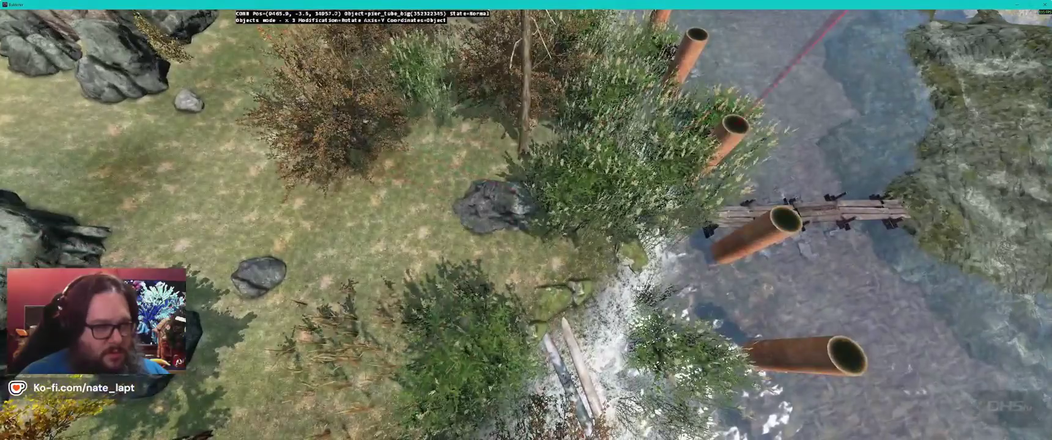
key(a)
key(d)
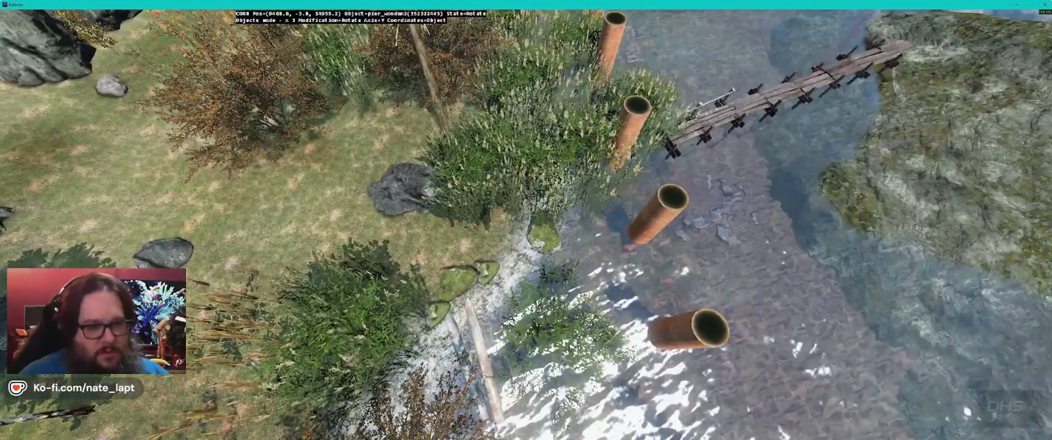
drag(525, 229, 525, 229)
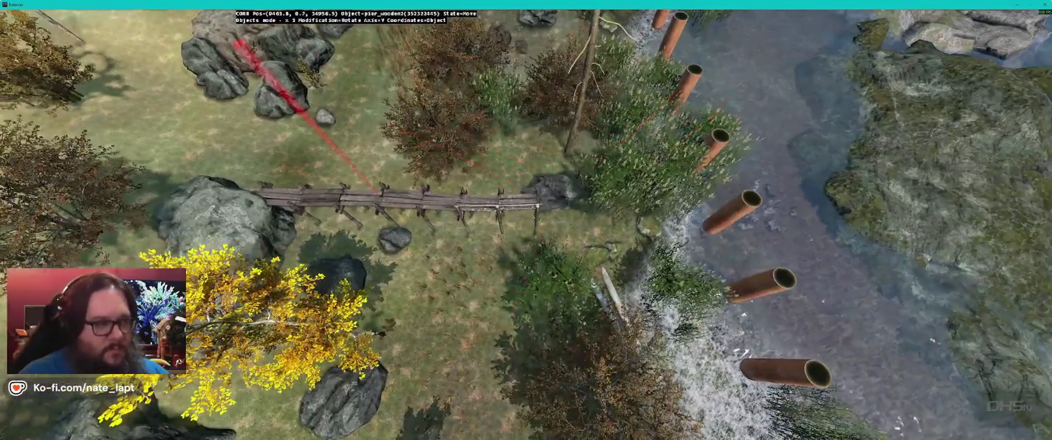
drag(525, 229, 525, 229)
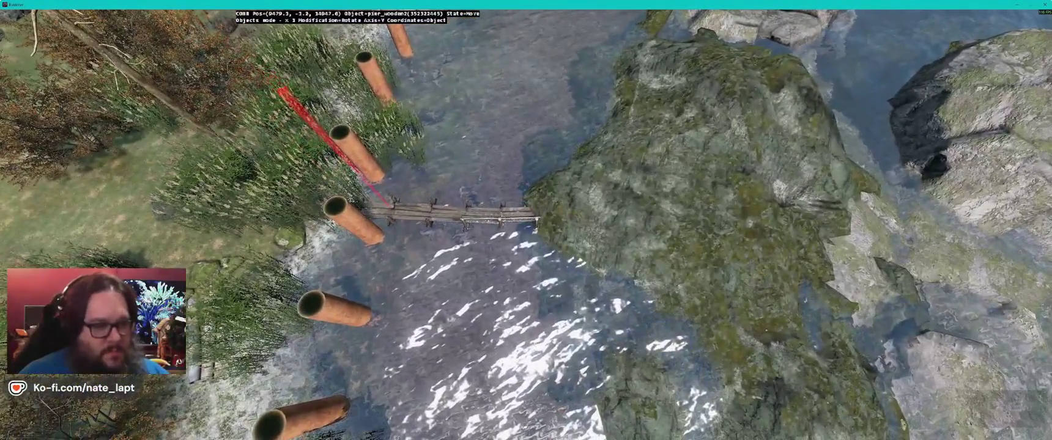
key(alt)
drag(525, 229, 526, 226)
key(Down)
key(Down)
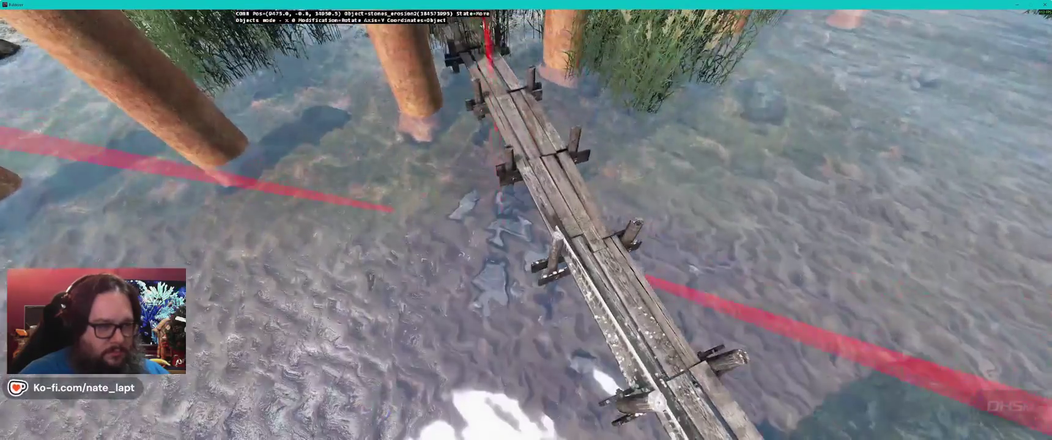
key(Up)
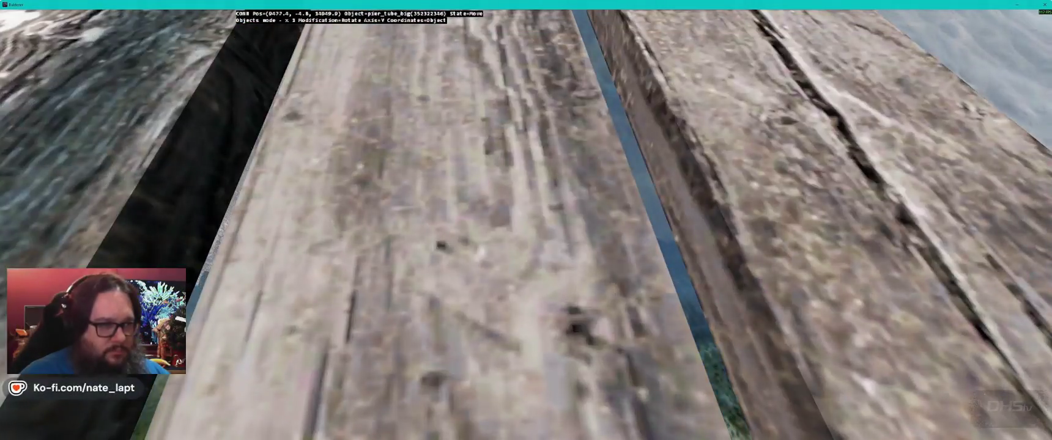
key(Down)
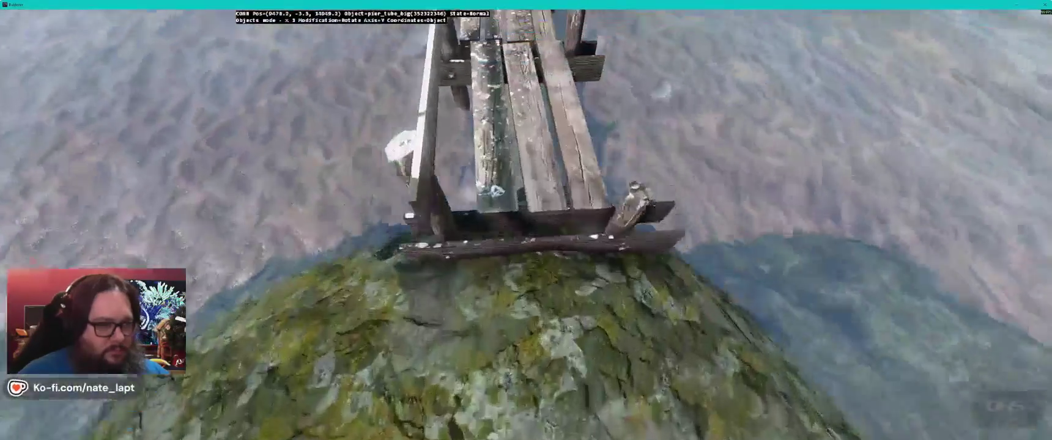
key(Up)
key(Down)
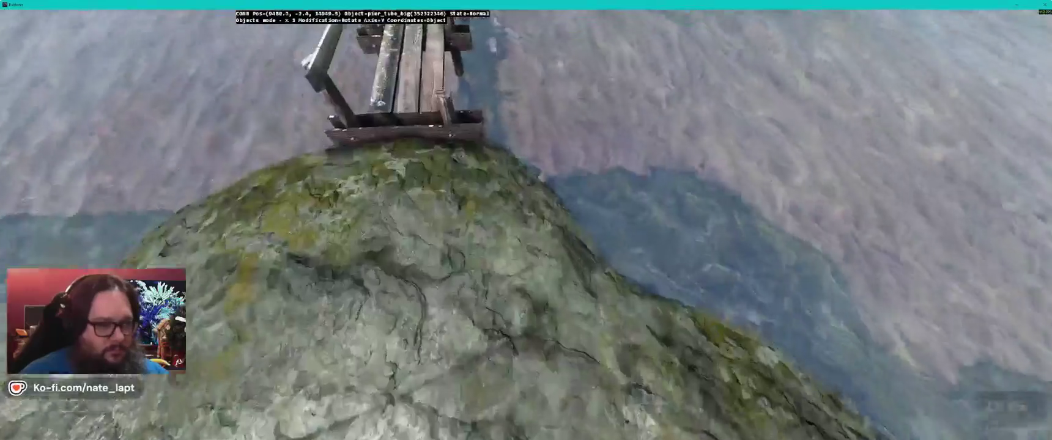
key(Down)
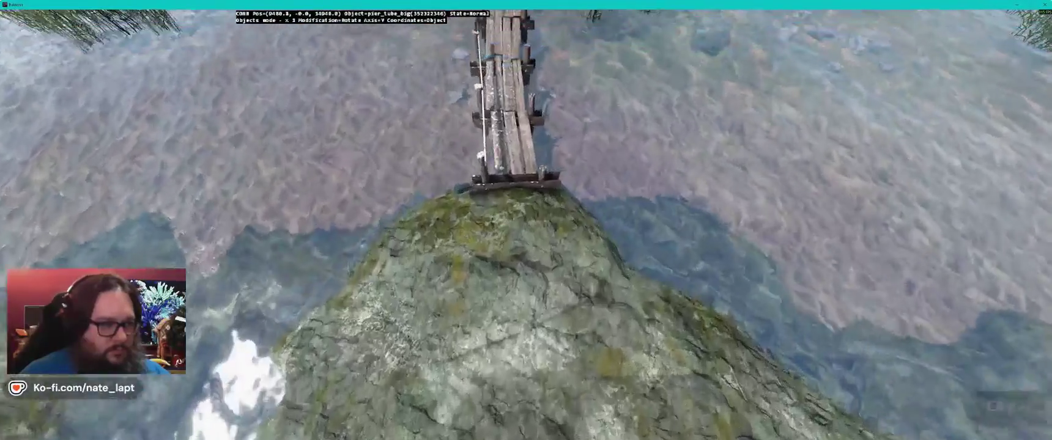
key(Down)
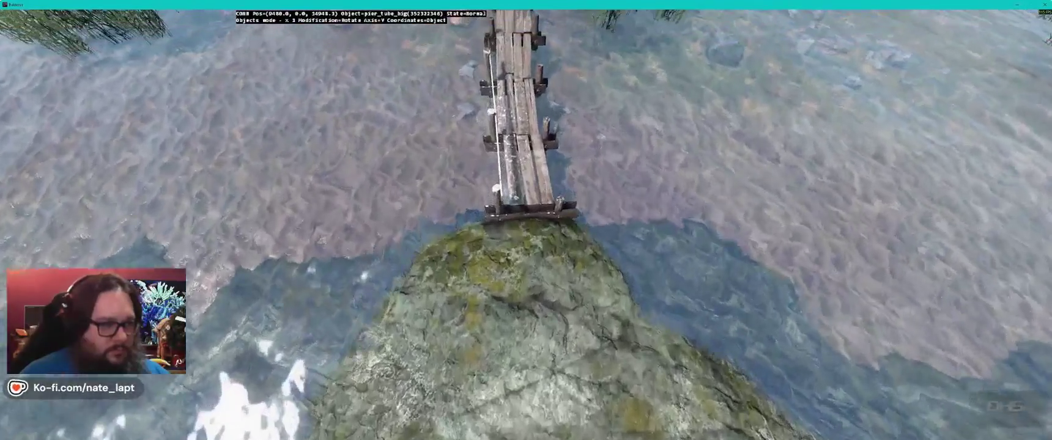
key(Down)
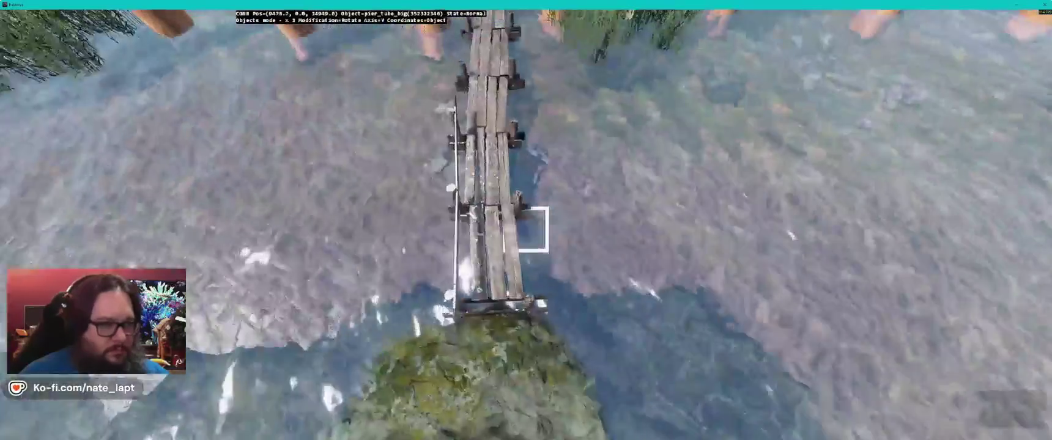
key(Down)
key(Down)
key(Down)
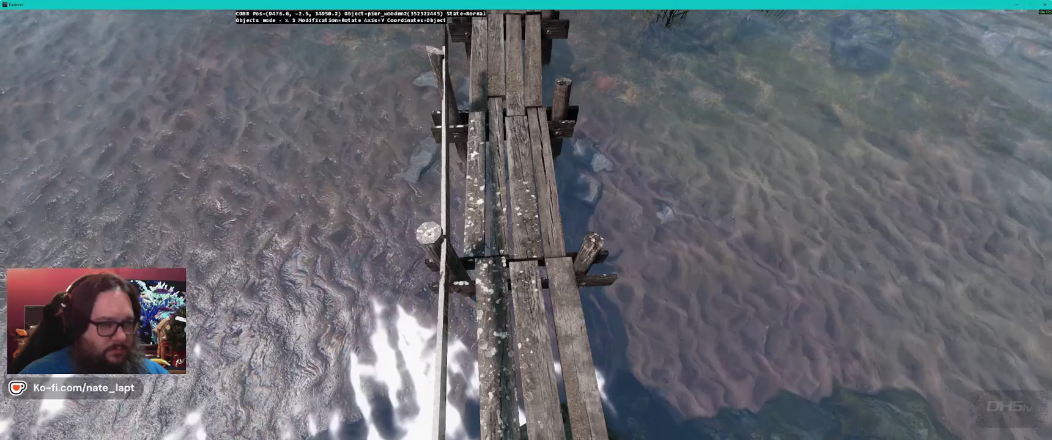
Step: Inspect pier_wooden2's height and rotation from several angles, toggling Elevate and Rotate modes, then exit Buldozer
key(Down)
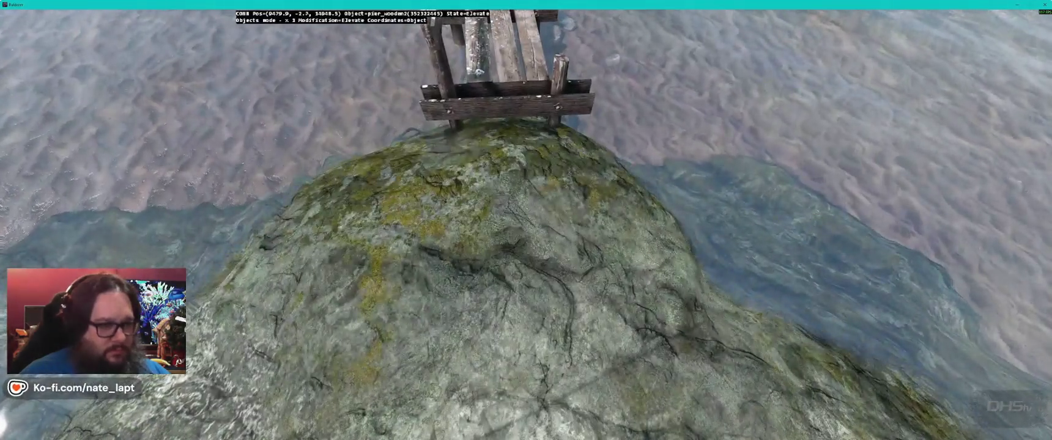
key(Down)
key(Down)
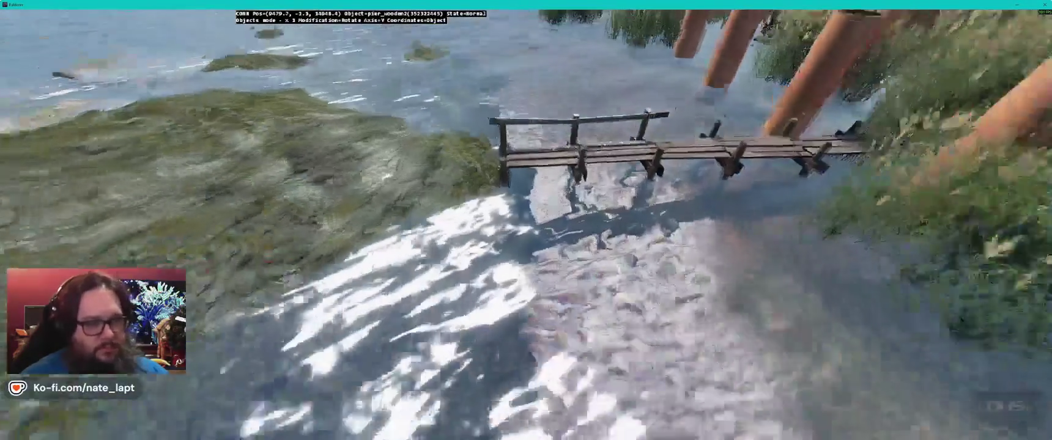
key(Down)
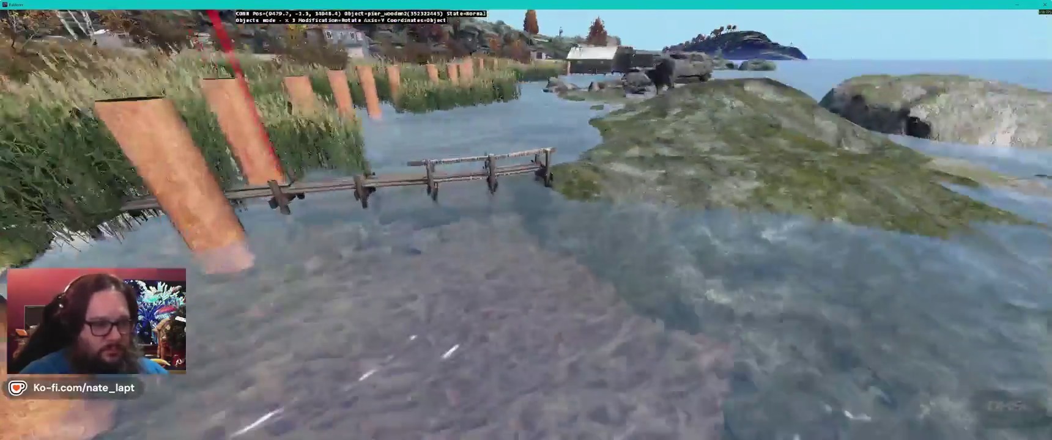
key(Up)
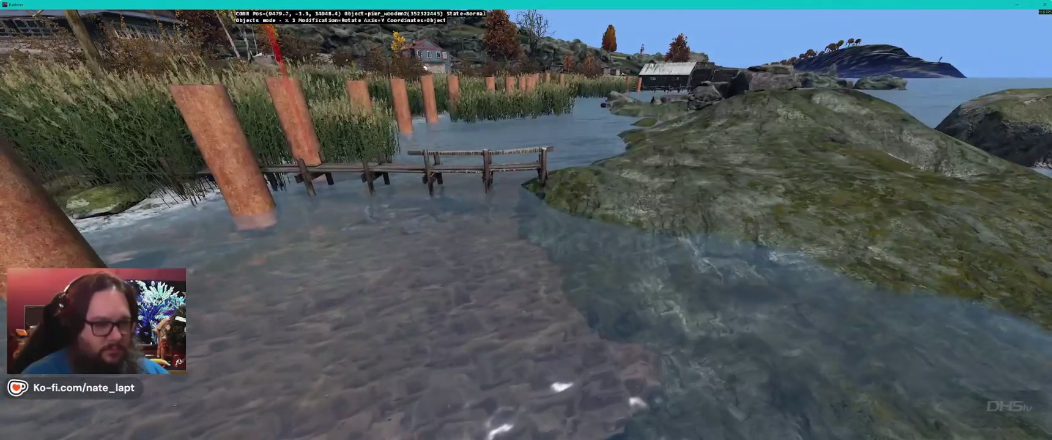
key(Right)
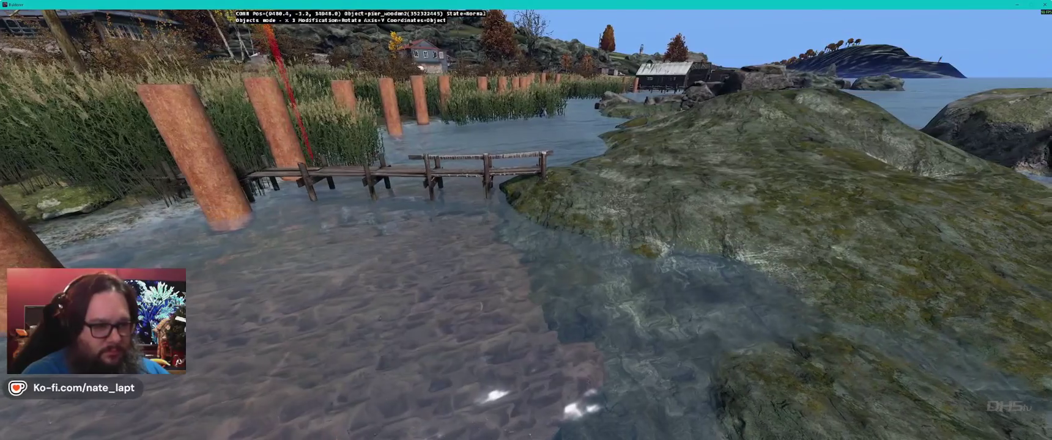
key(Up)
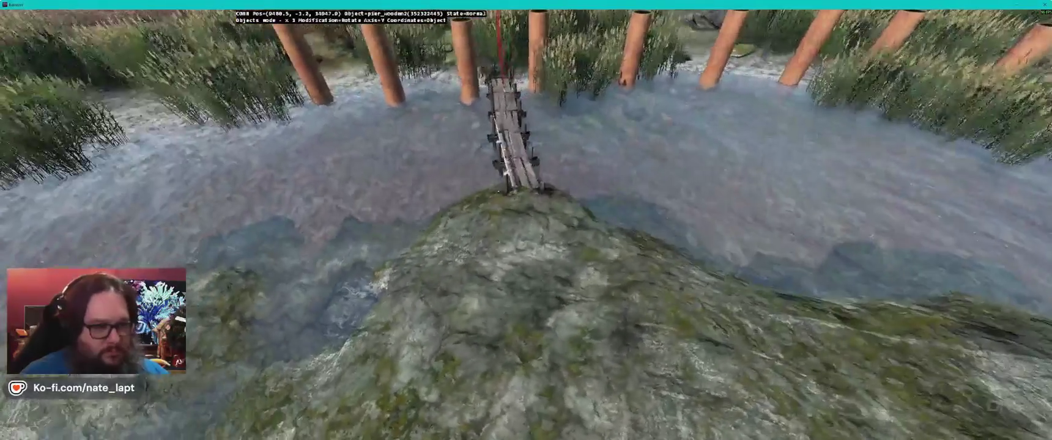
key(shift)
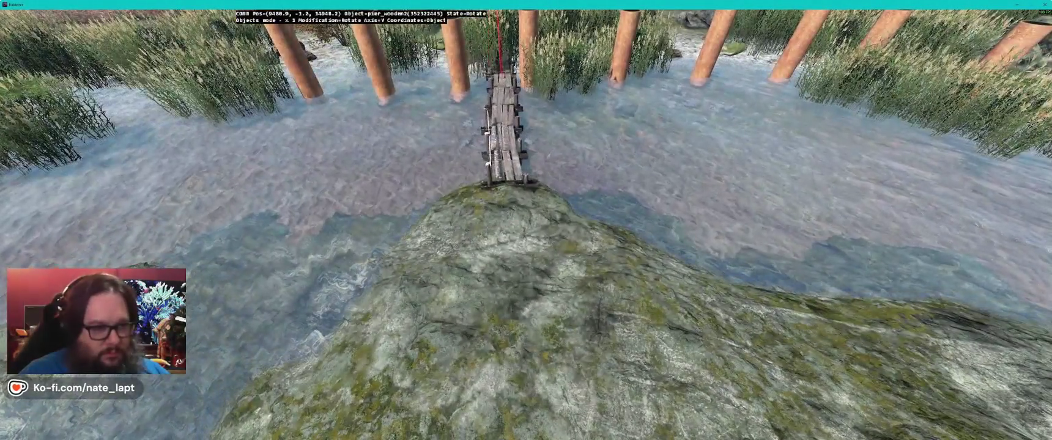
key(Up)
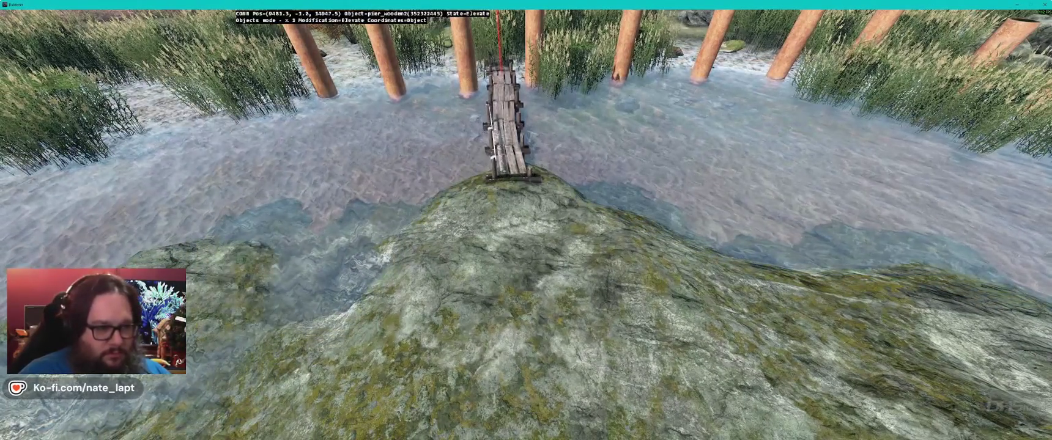
key(Up)
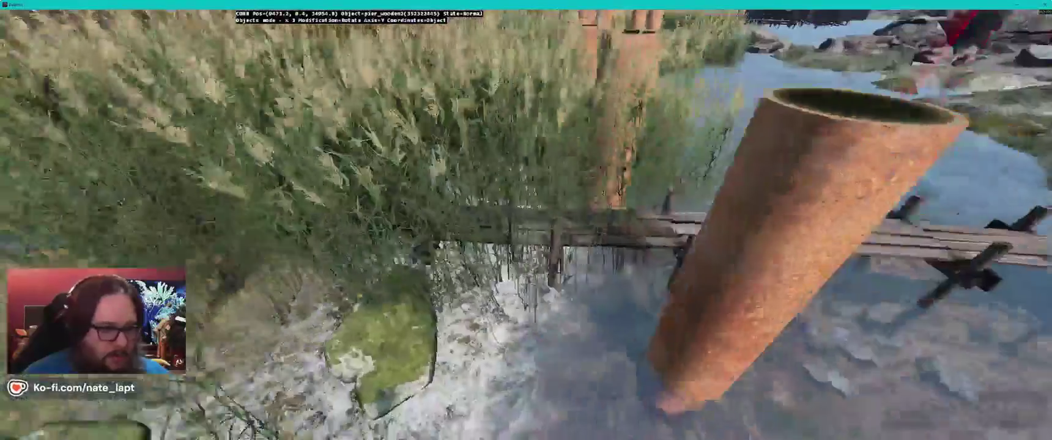
key(alt+Tab)
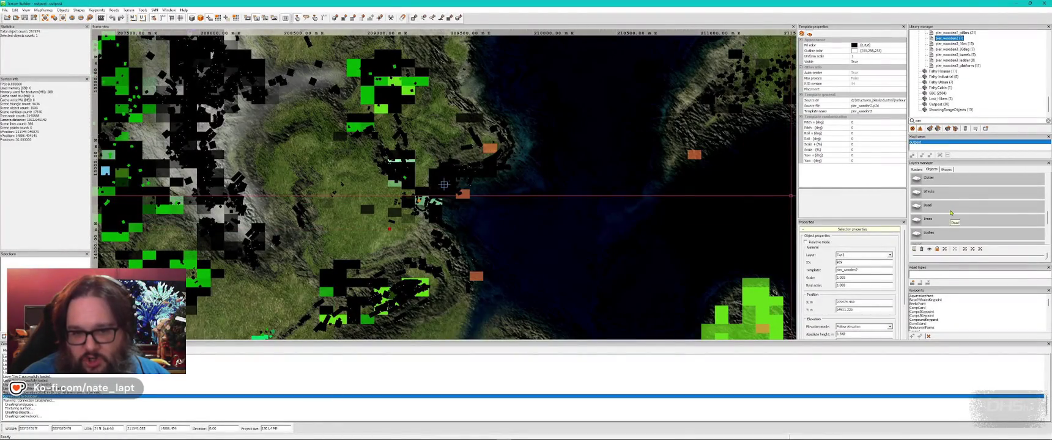
Step: Rotate the stone6_moss rock among the reeds and move it to a new spot
key(alt+Tab)
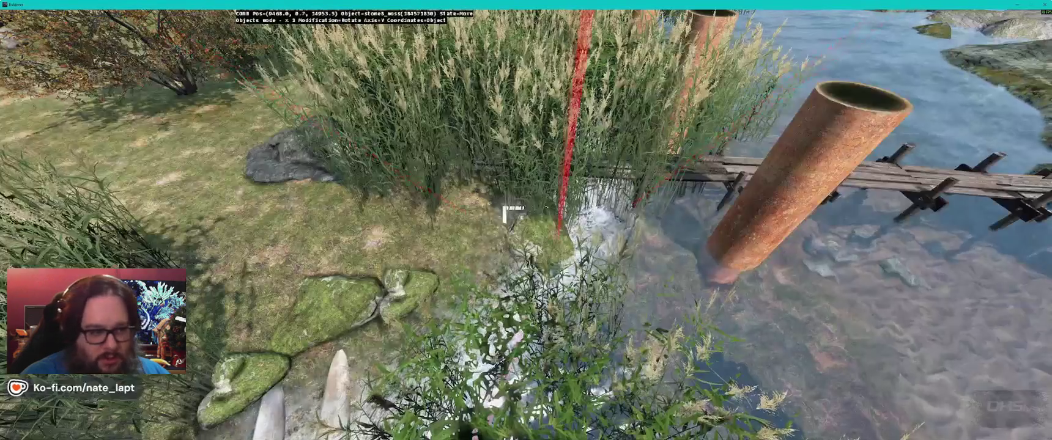
key(w)
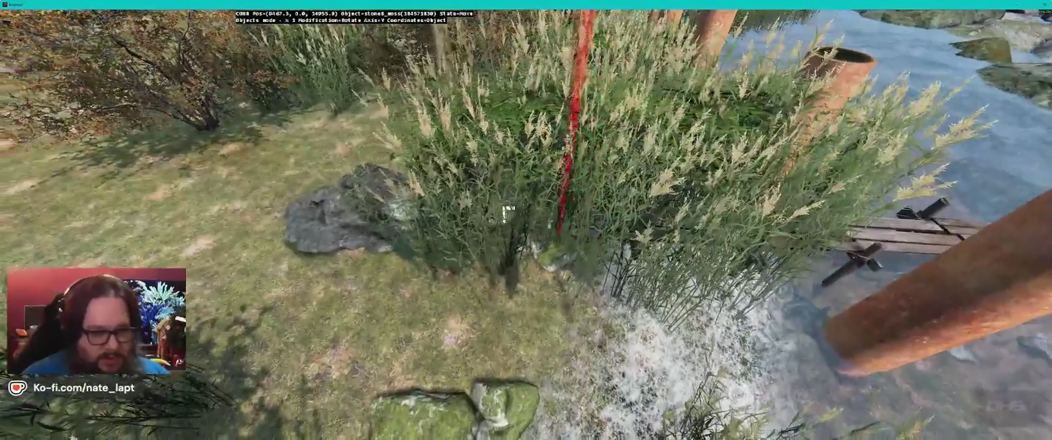
key(w)
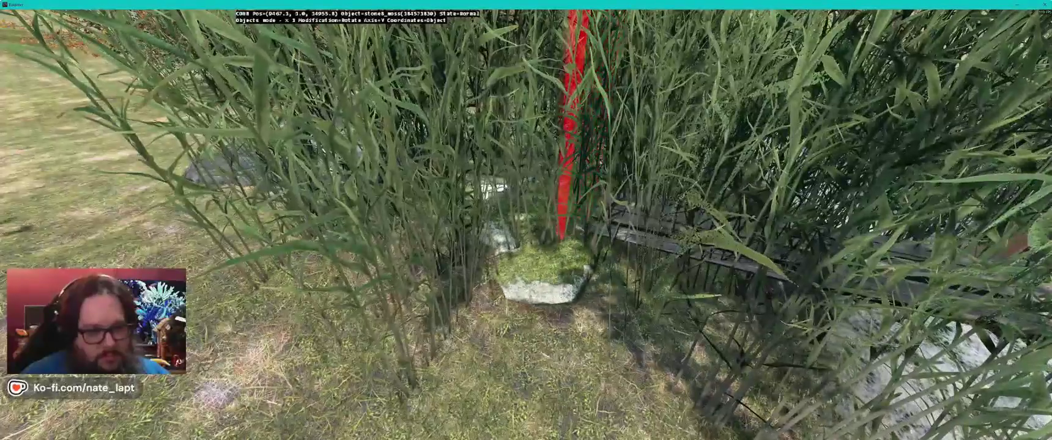
key(d)
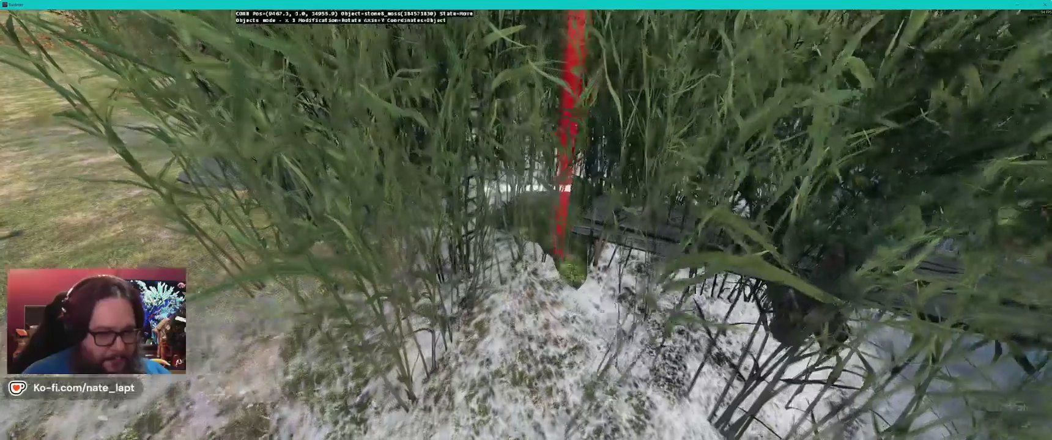
key(shift)
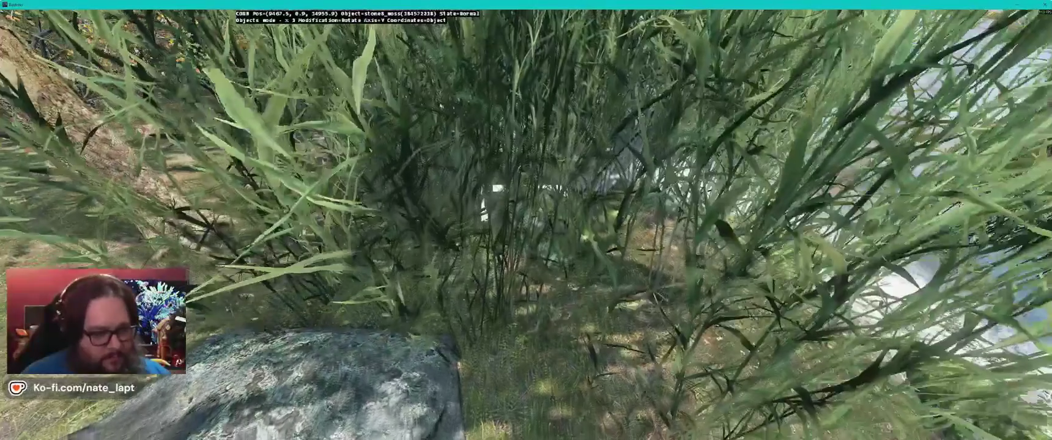
key(Return)
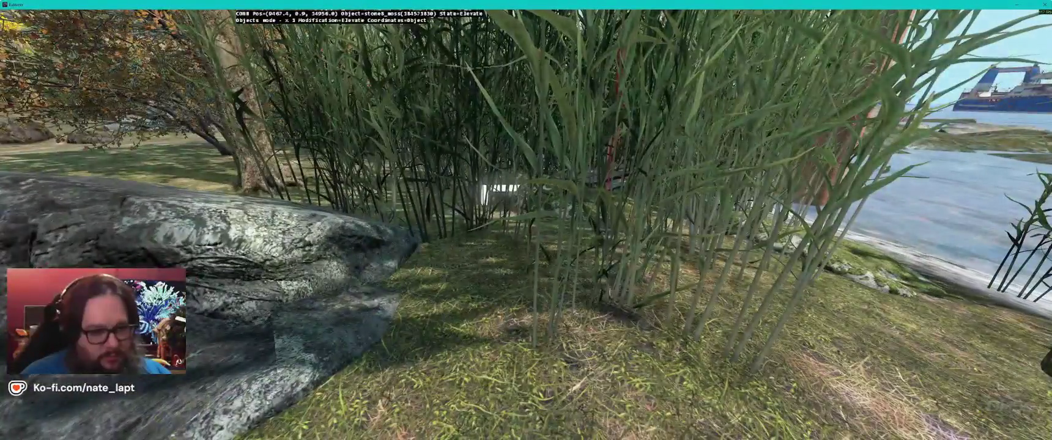
key(r)
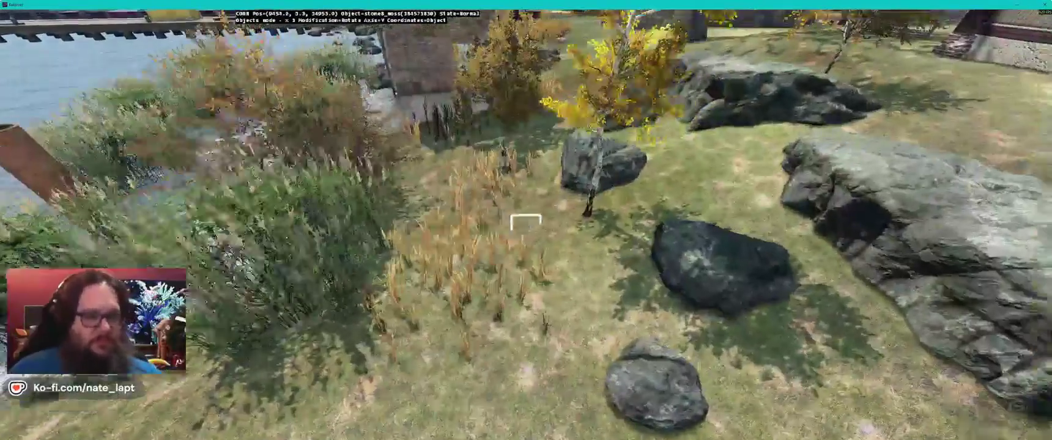
drag(511, 222, 513, 216)
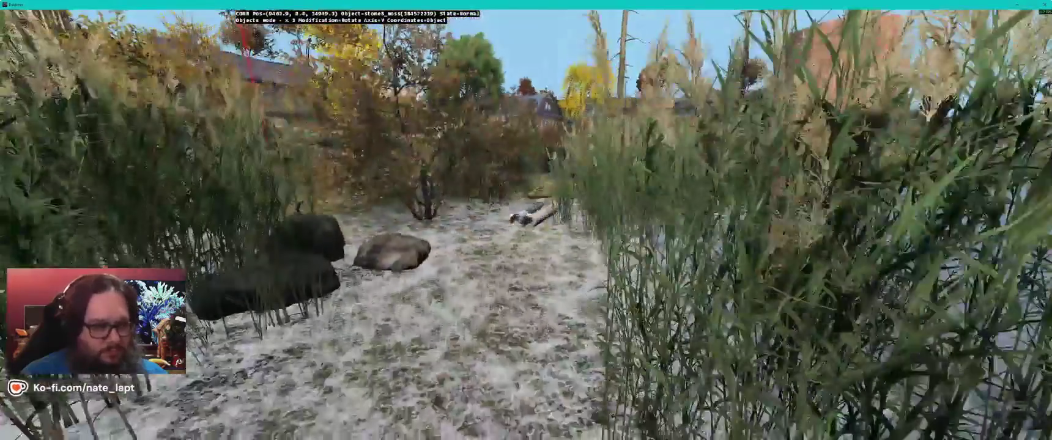
key(alt+Tab)
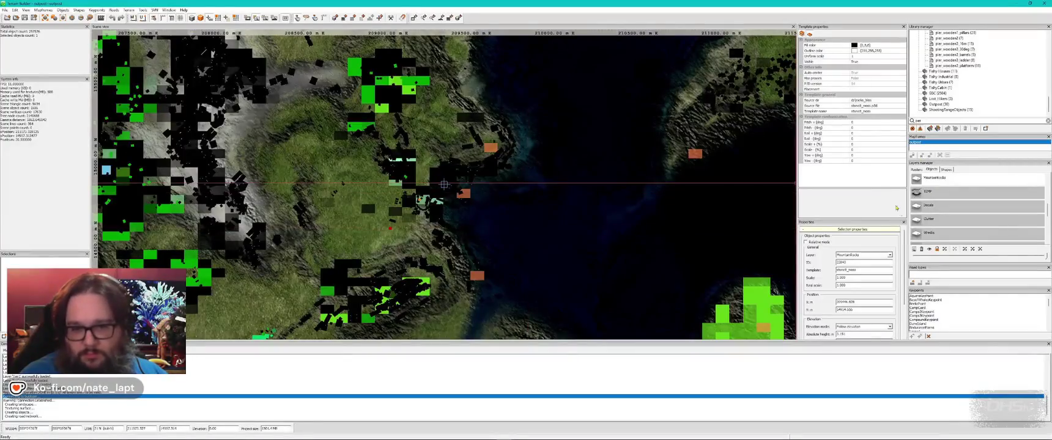
Step: Make Fer2 the active layer, filter the library by 'tire', and view misc_tire in Buldozer
scroll(978, 215, down, 3)
click(950, 235)
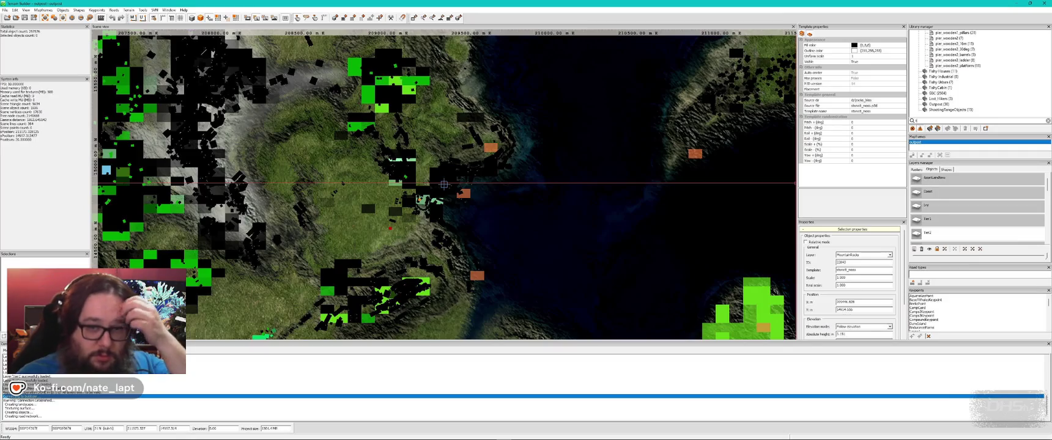
text(tire)
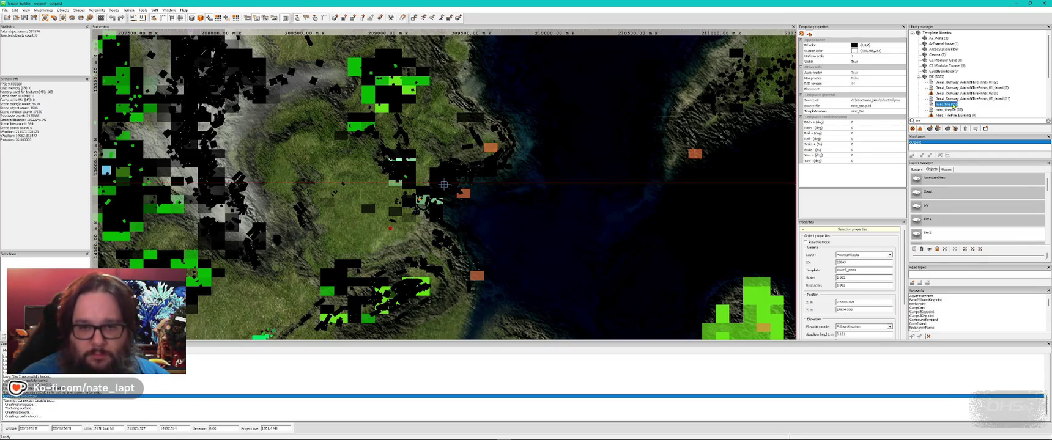
key(alt+Tab)
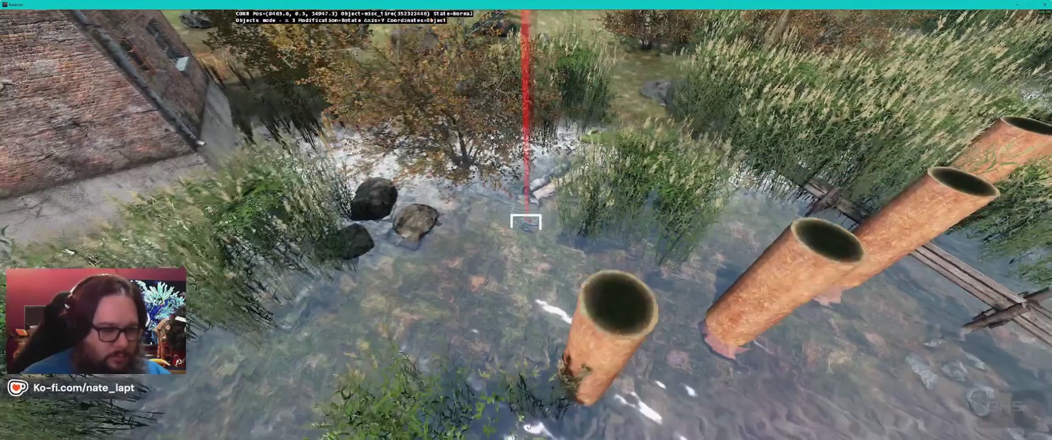
Step: Fly to the footbridge's far end and raise the misc_tire up out of the bank
scroll(526, 224, up, 5)
scroll(526, 224, up, 5)
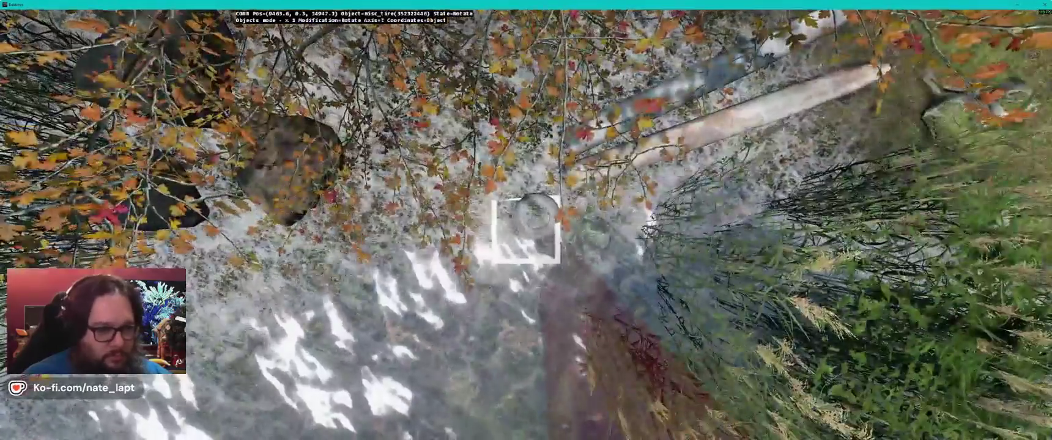
scroll(526, 224, up, 3)
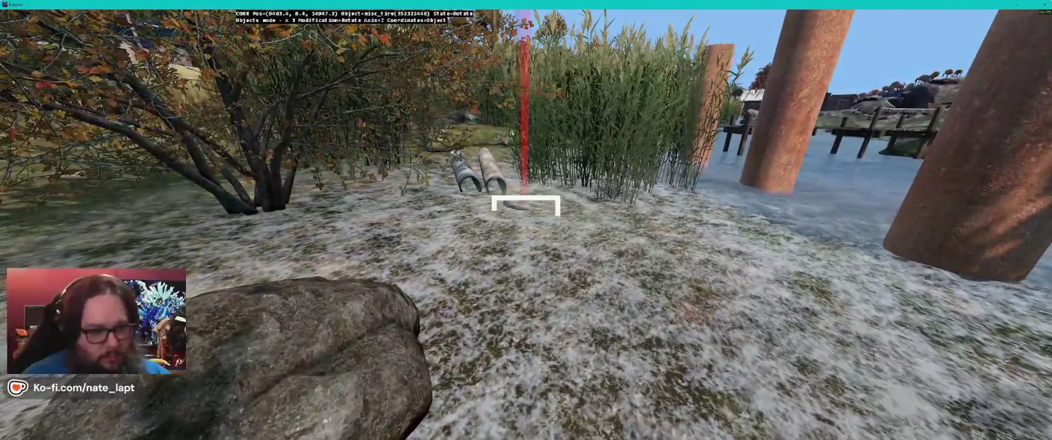
drag(526, 205, 795, 208)
scroll(526, 204, up, 5)
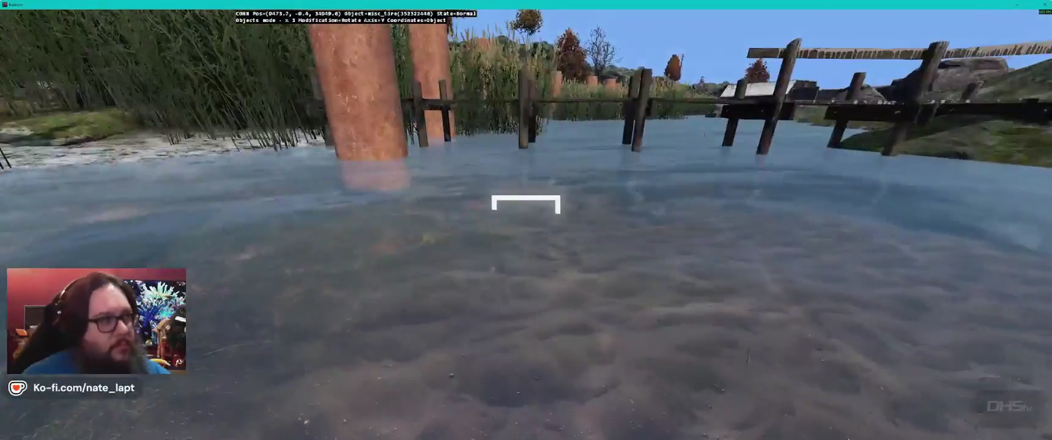
scroll(526, 229, up, 4)
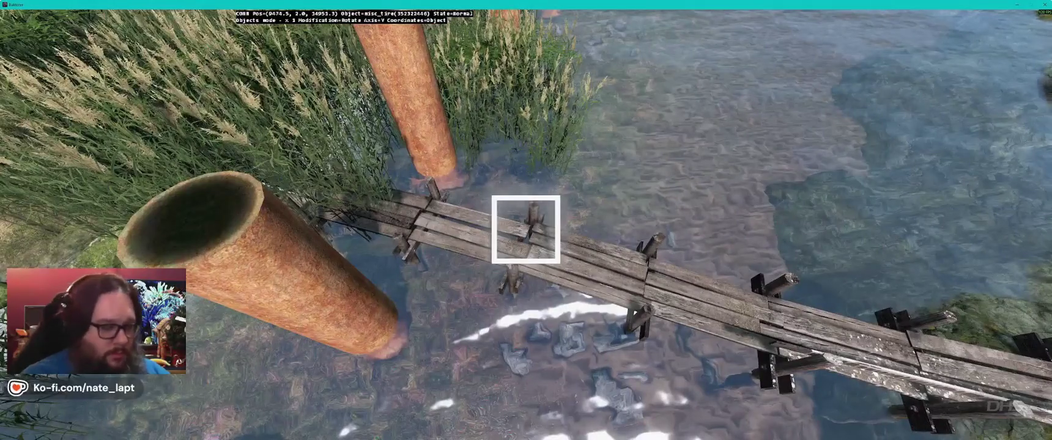
key(w)
key(d)
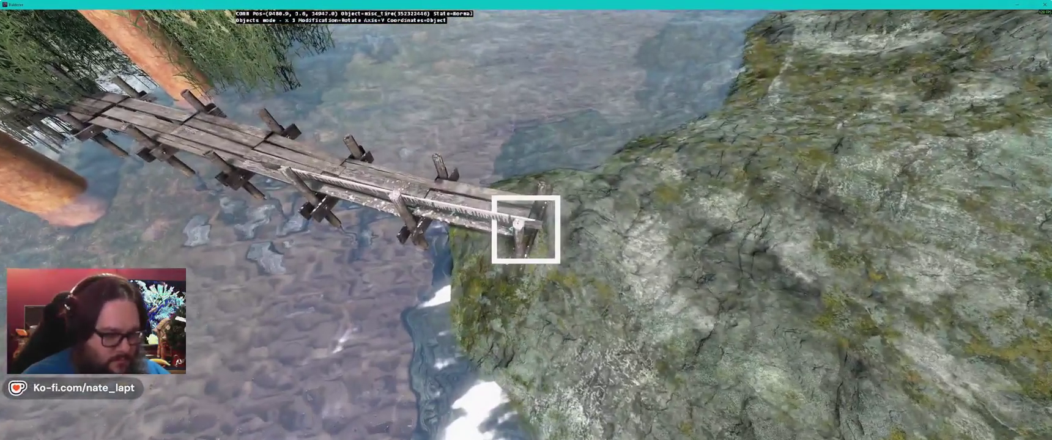
drag(526, 230, 526, 230)
Step: Tilt the tire in rotate mode so it leans, viewing it from around the bridge end
key(a)
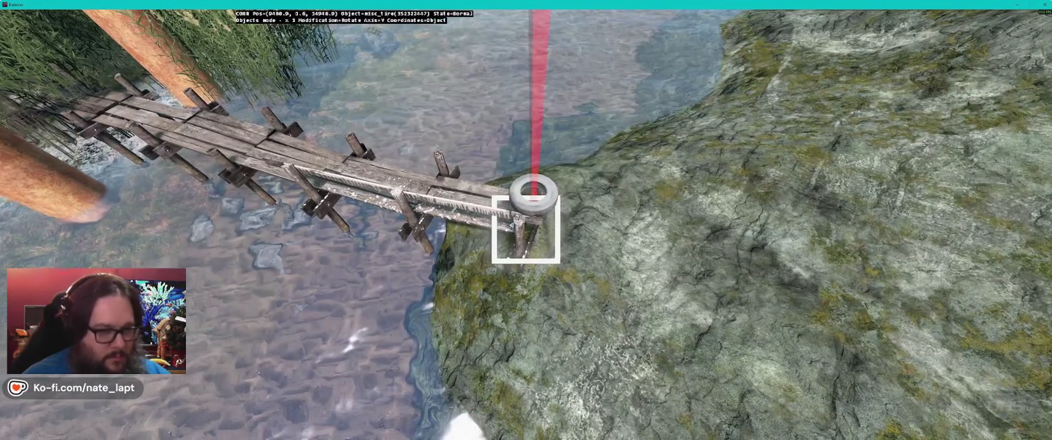
key(w)
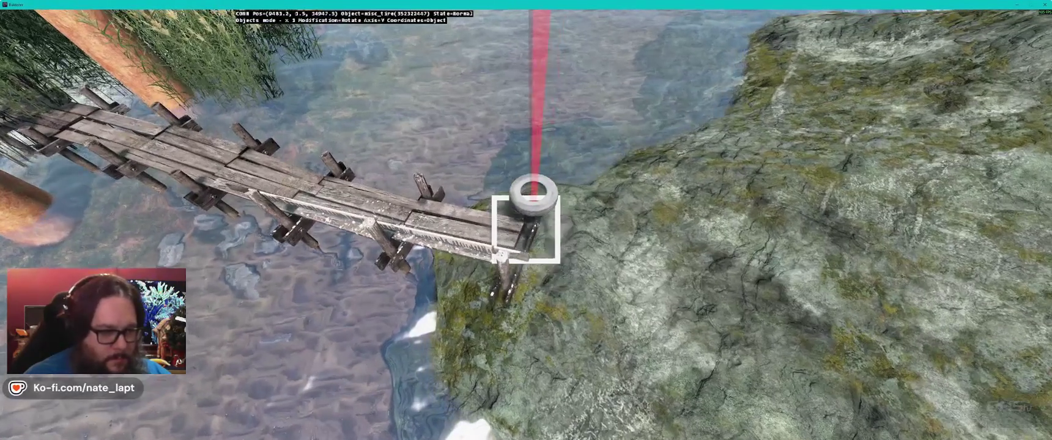
key(a)
drag(526, 230, 526, 110)
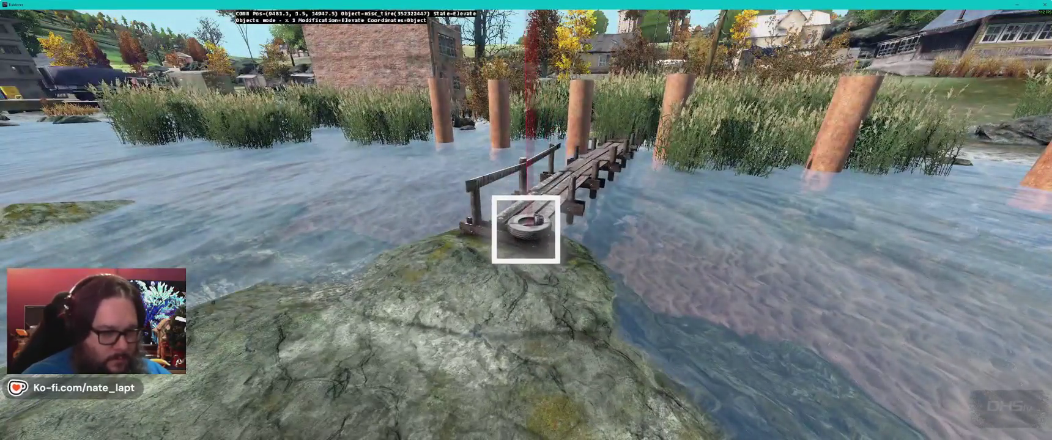
drag(527, 230, 588, 242)
mouse_move(526, 229)
mouse_down()
mouse_move(508, 229)
mouse_move(544, 229)
mouse_move(526, 230)
mouse_up()
key(y)
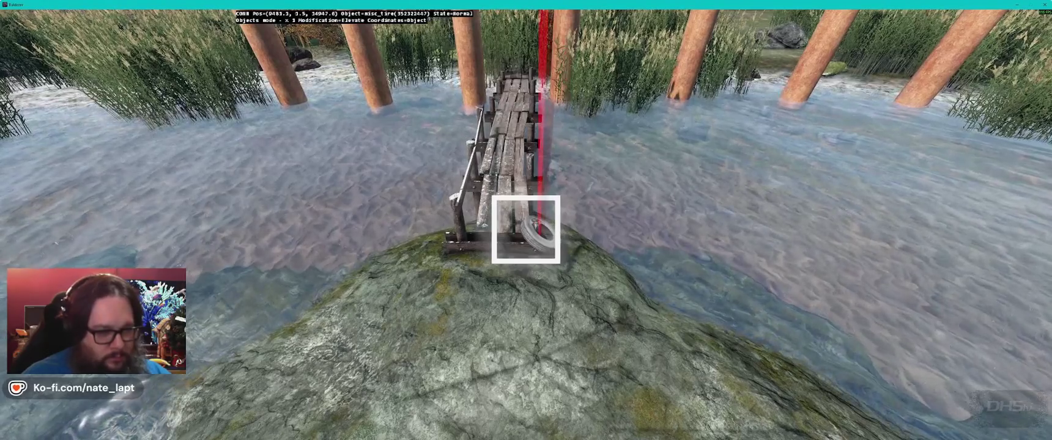
key(r)
drag(526, 230, 526, 229)
key(r)
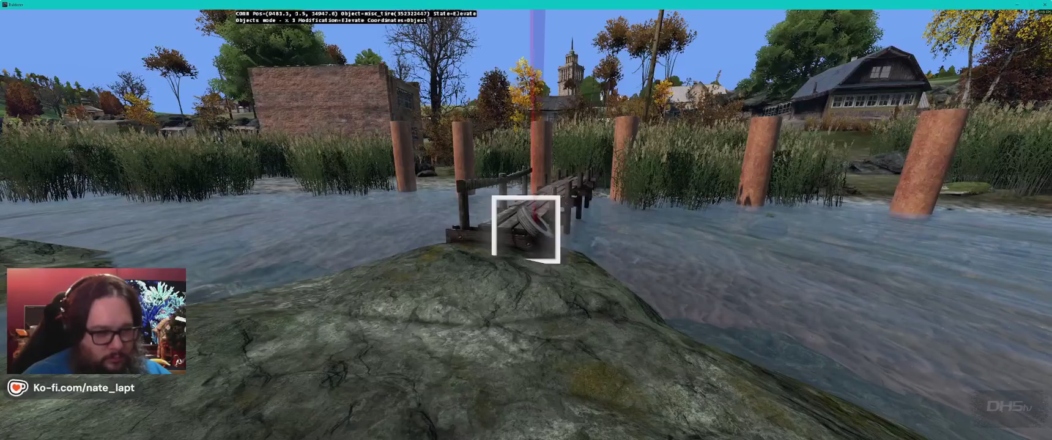
drag(526, 230, 526, 230)
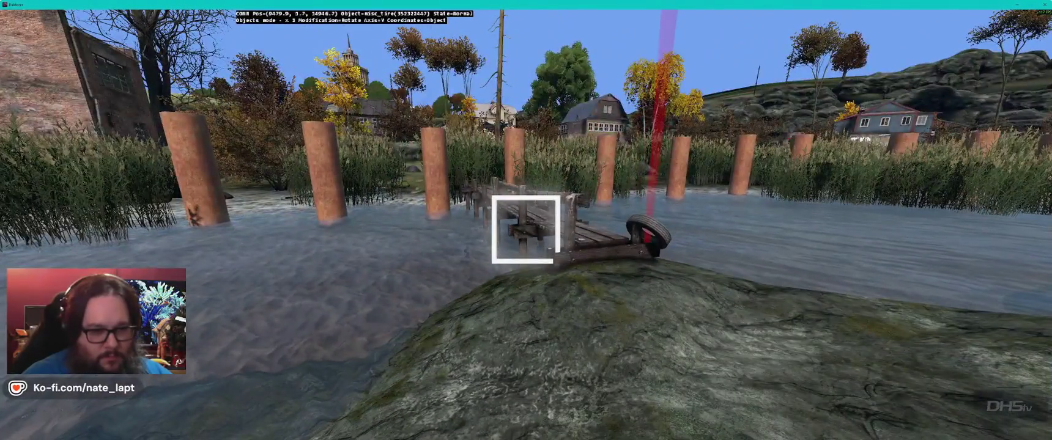
Step: Cycle rotate, scale and elevate modes to set the tire upright against the bridge end
drag(526, 229, 526, 229)
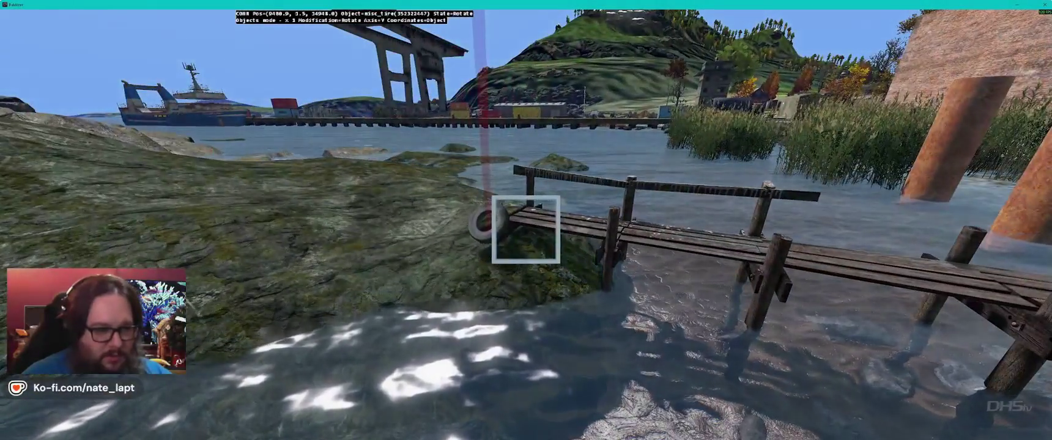
key(3)
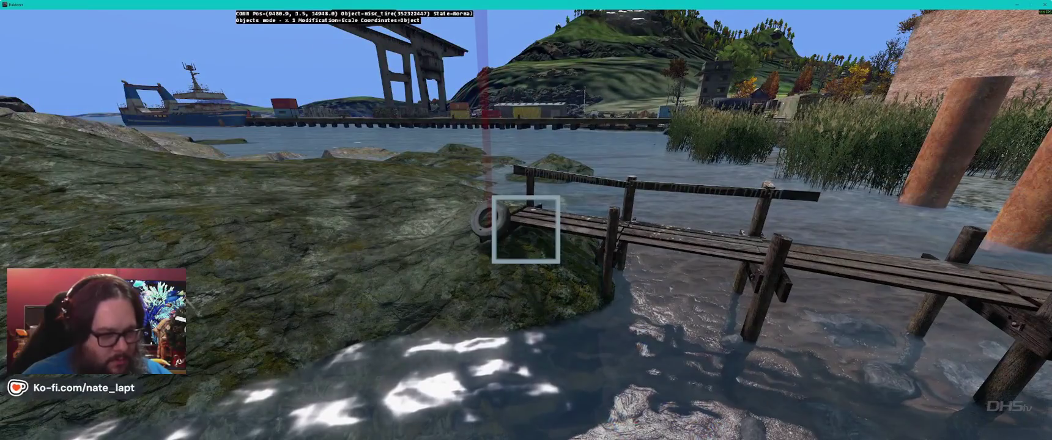
key(4)
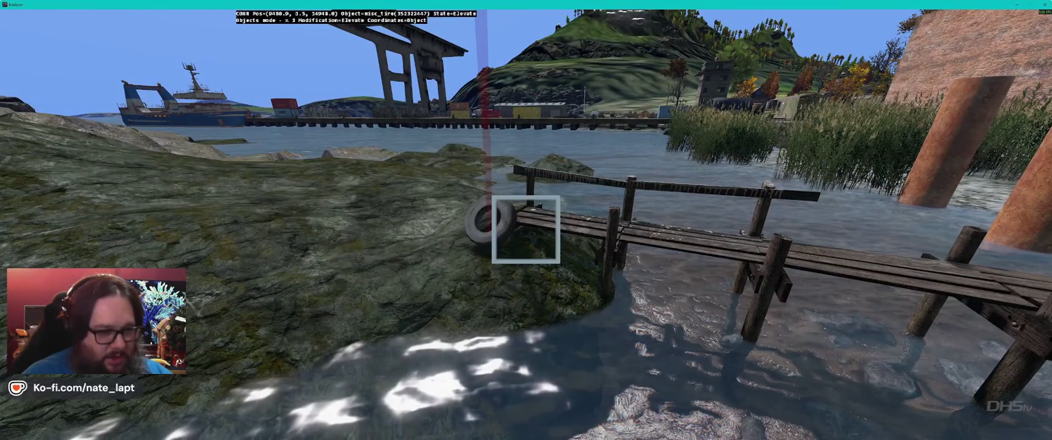
key(2)
drag(526, 230, 526, 229)
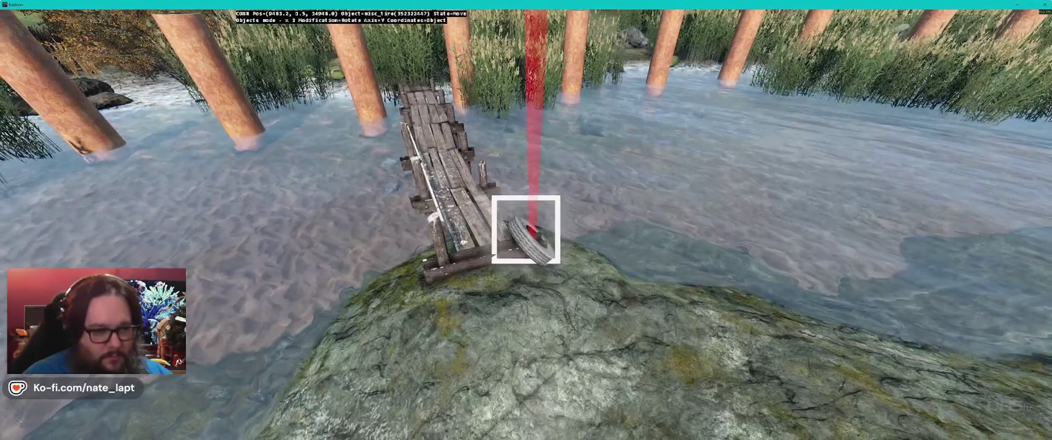
drag(526, 229, 527, 229)
key(alt+Tab)
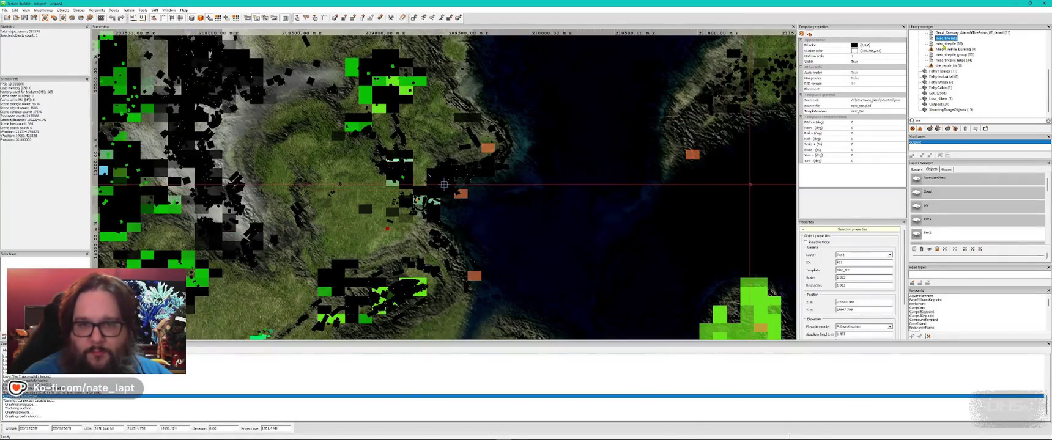
Step: Compare the tire pile templates by switching between the Terrain Builder library and Buldozer
key(alt+Tab)
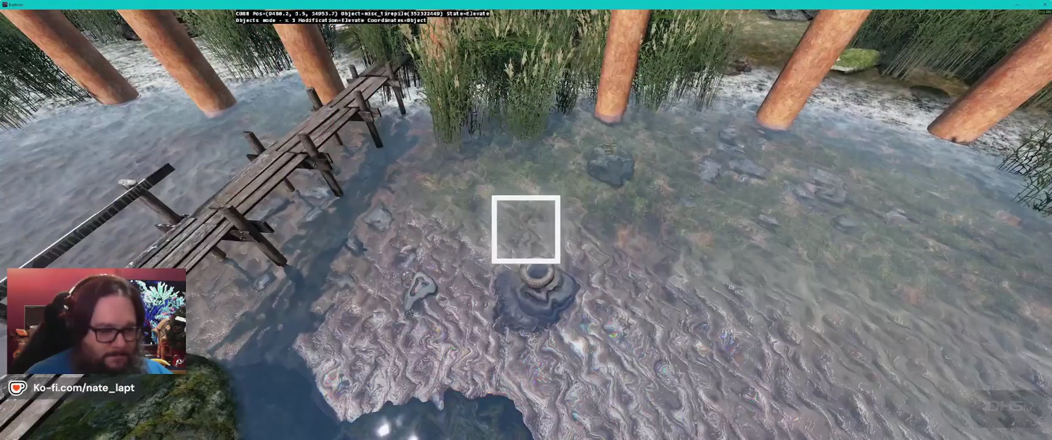
drag(526, 230, 526, 229)
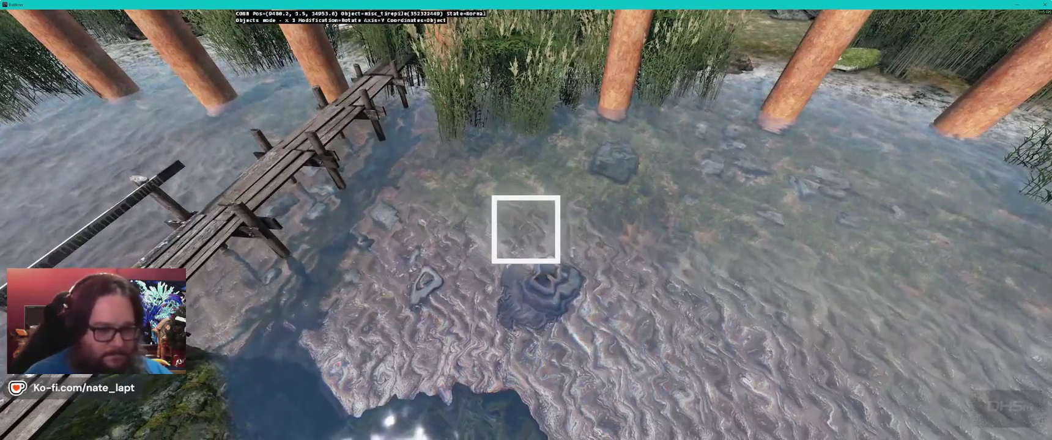
key(alt+Tab)
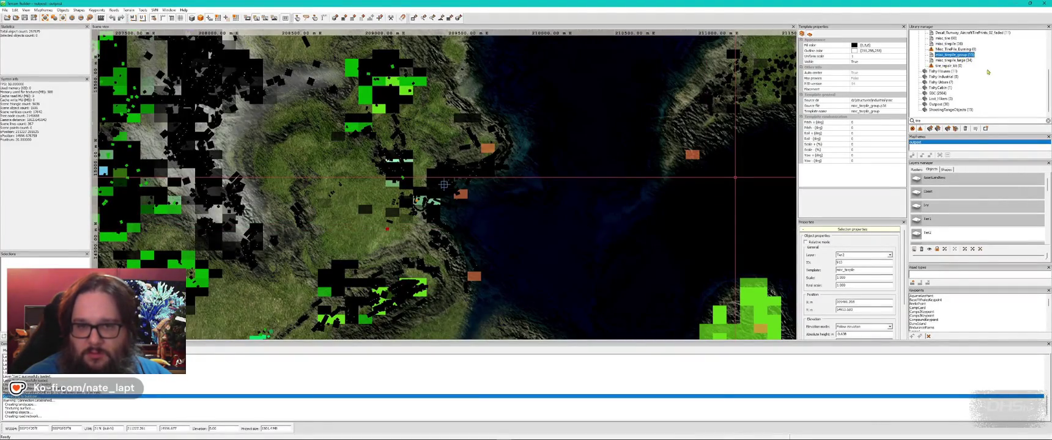
key(alt+Tab)
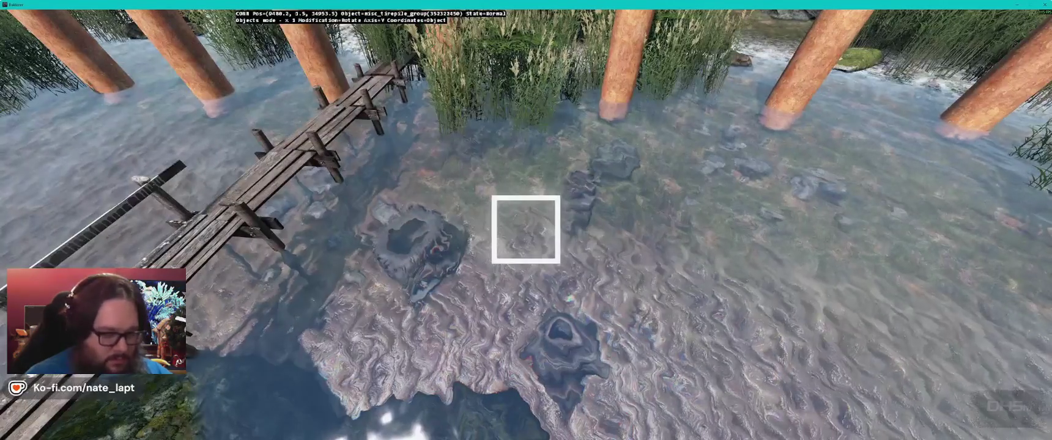
key(alt+Tab)
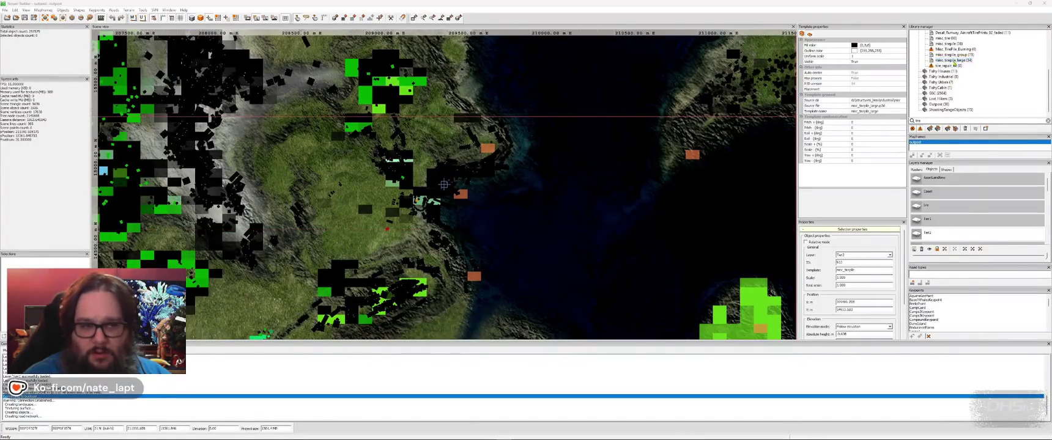
key(alt+Tab)
Step: Move misc_tirepile_large onto the riverbed beside the footbridge and select it
drag(526, 229, 526, 229)
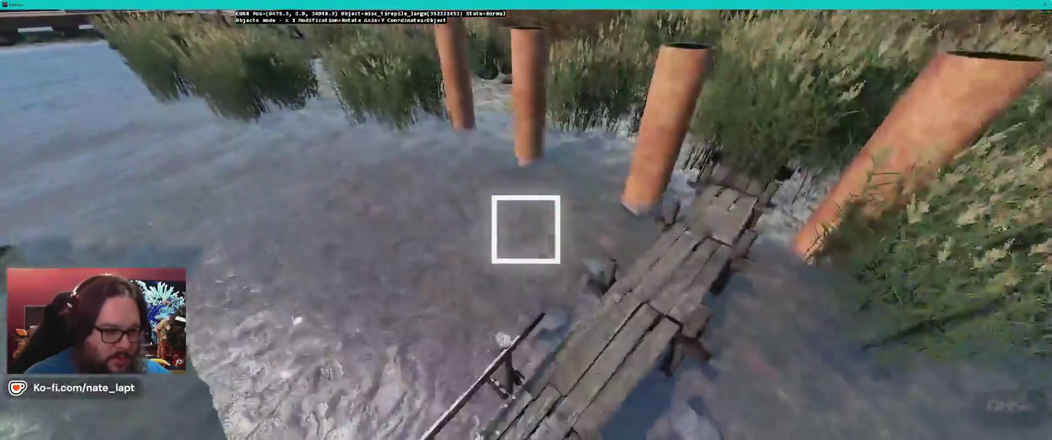
click(526, 229)
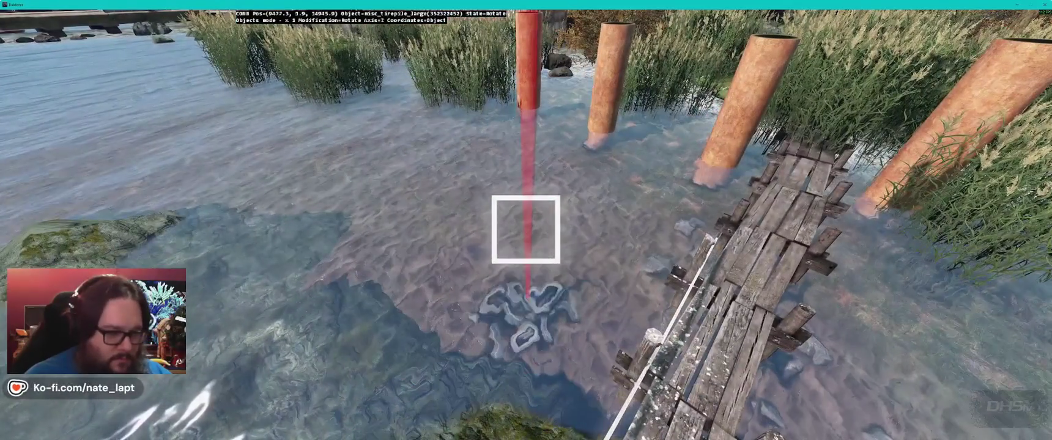
drag(526, 229, 526, 229)
key(w)
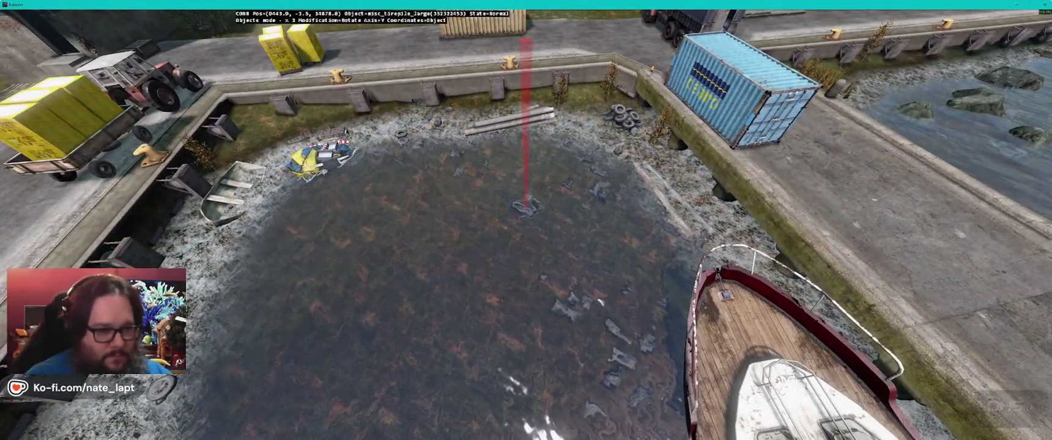
Step: Rotate the tire pile slightly, then fly over the pool to the misc_pipes_2 in the pond
drag(526, 208, 529, 205)
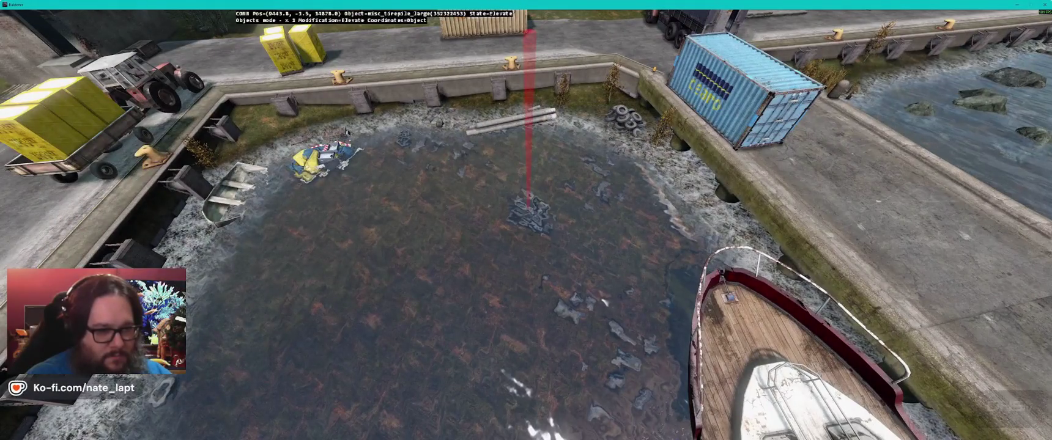
key(w)
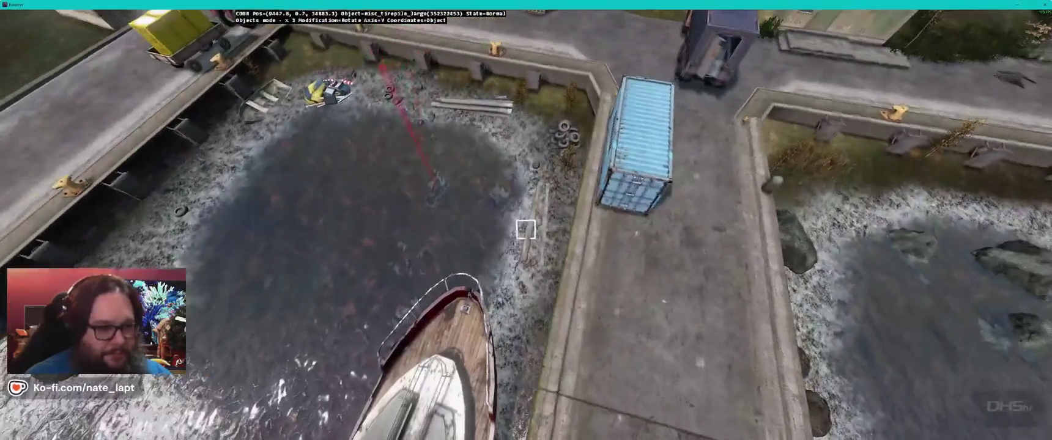
key(w)
key(w)
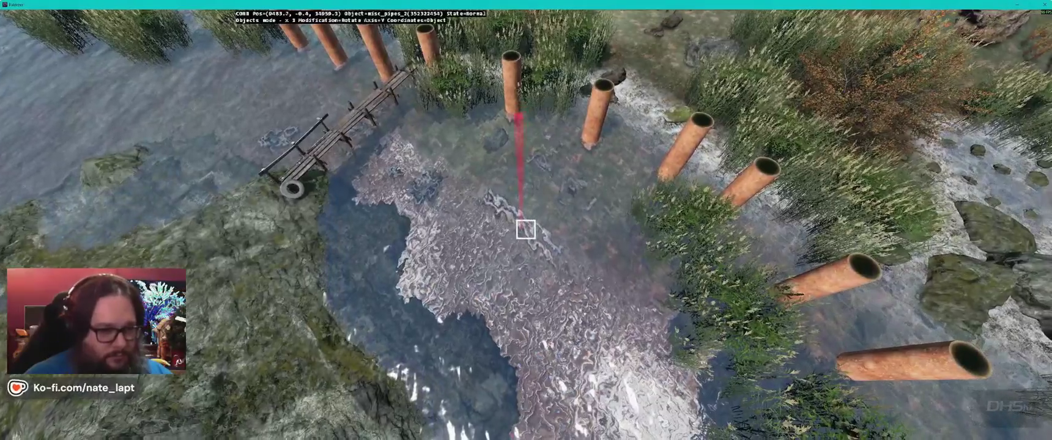
key(w)
key(s)
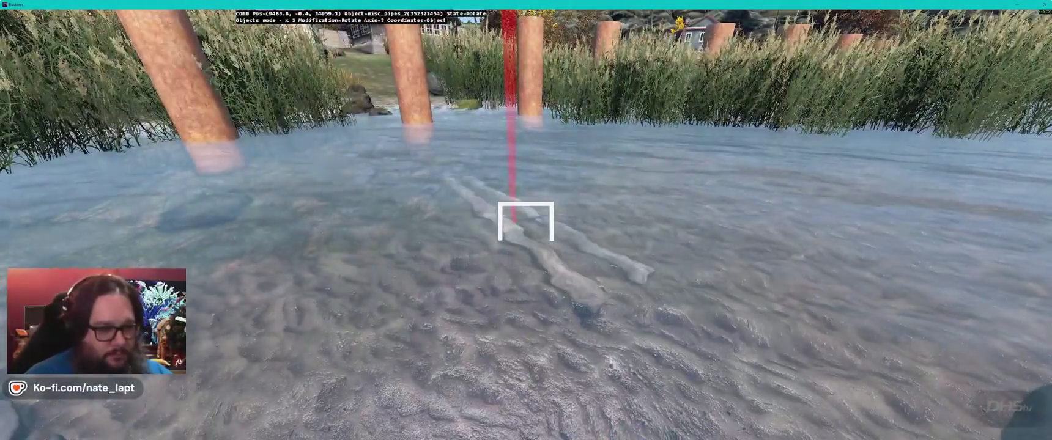
Step: Fly around the pond to inspect the pipes in the reeds and the pier, then return to the 2D map
key(d)
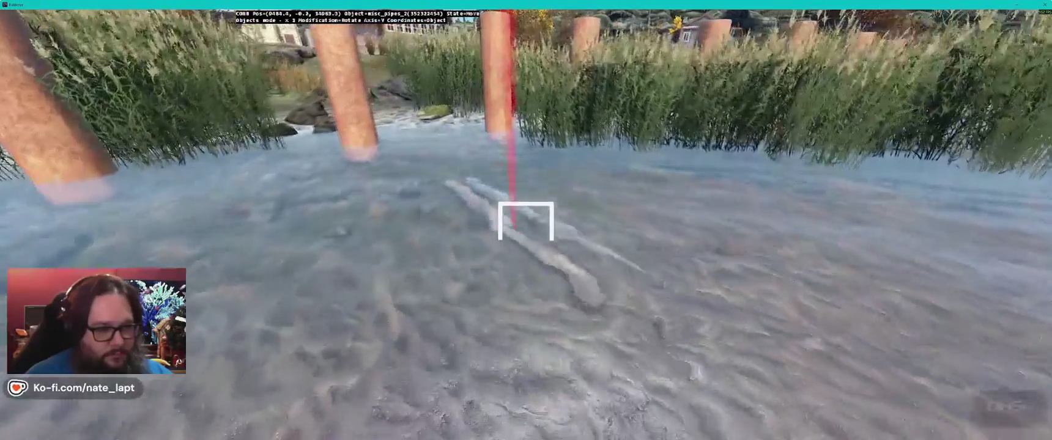
key(a)
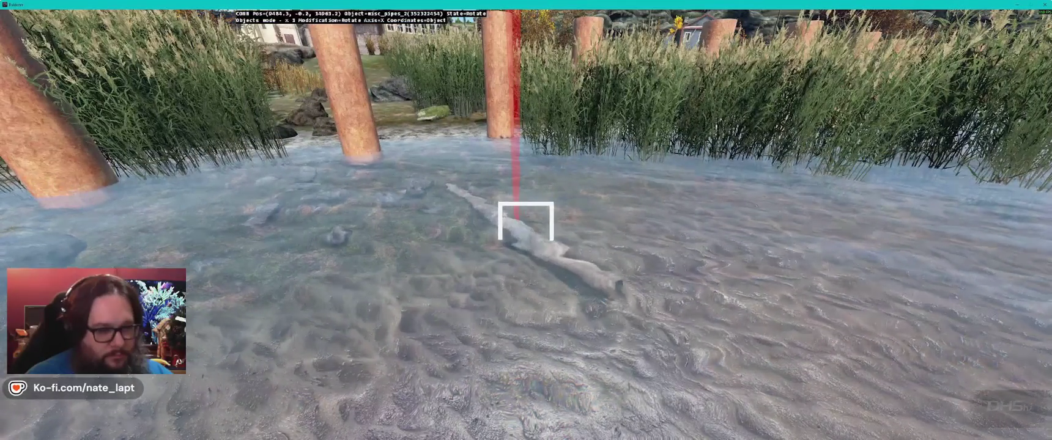
key(s)
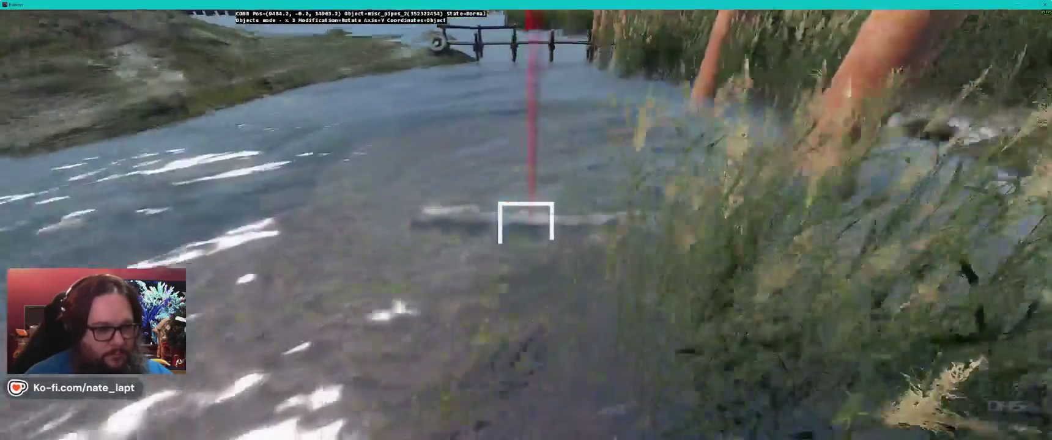
key(w)
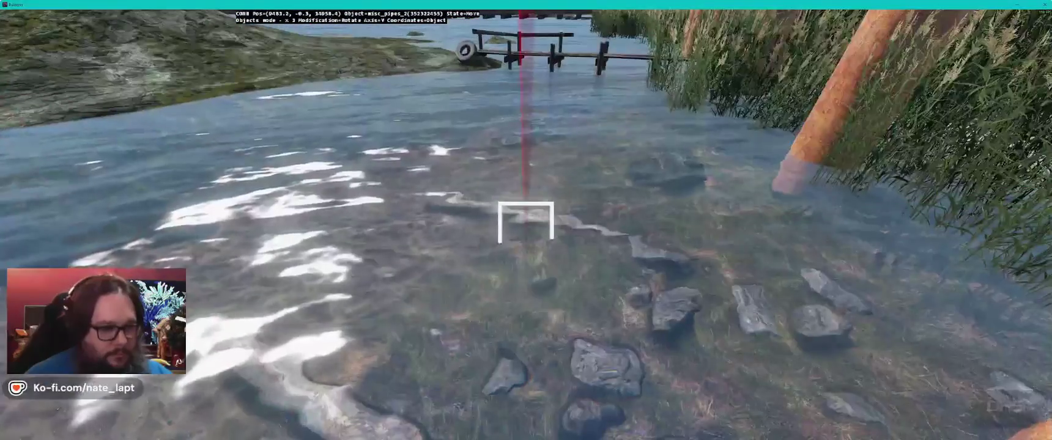
key(w)
key(s)
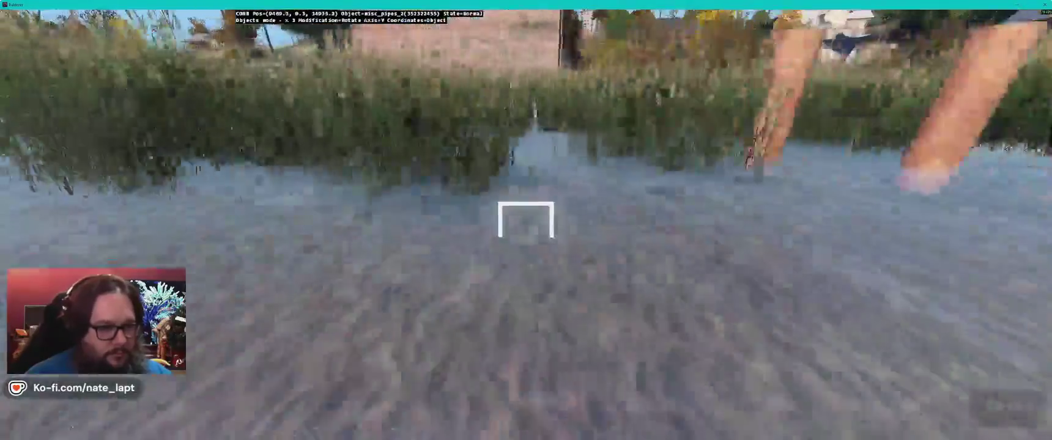
key(alt+Tab)
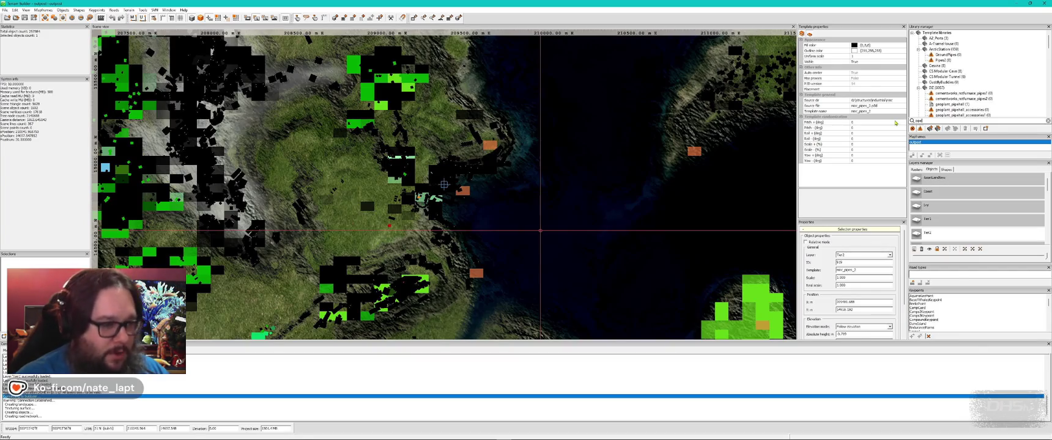
Step: Fly the 3D preview over the snowy base's pipes, tanks and long building
scroll(444, 185, down, 8)
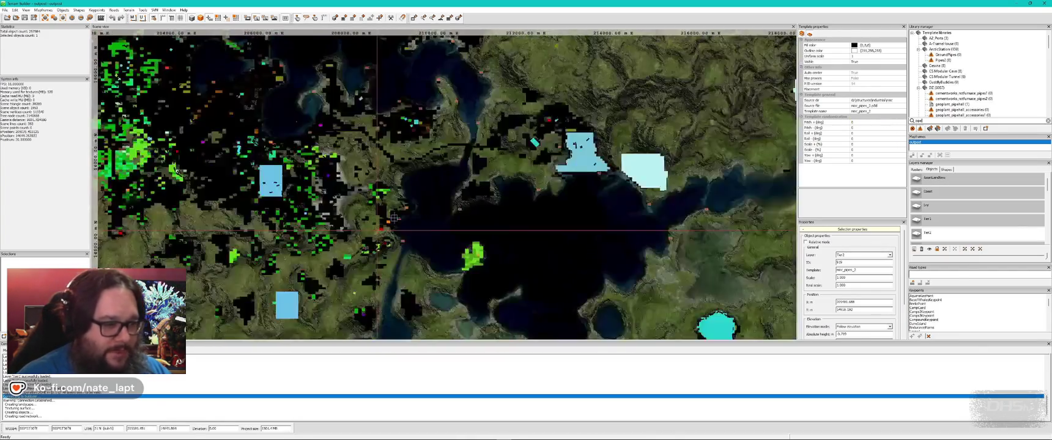
scroll(384, 227, up, 4)
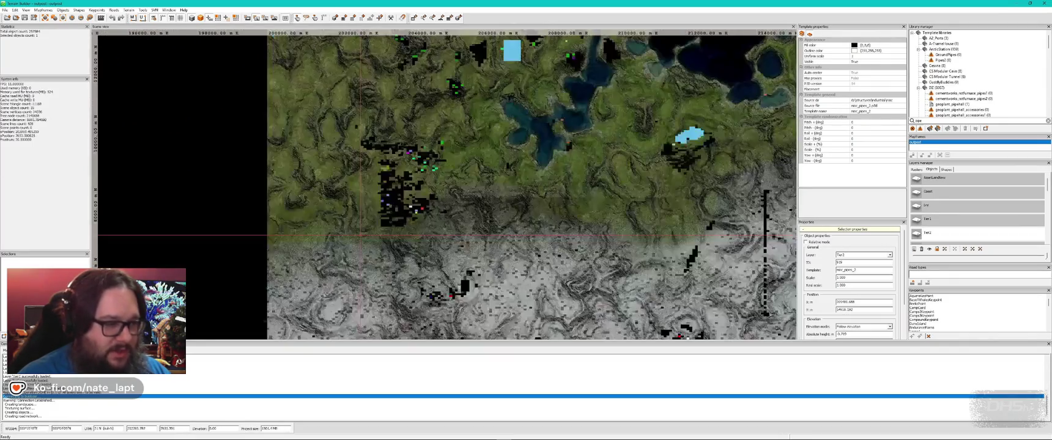
scroll(474, 306, up, 5)
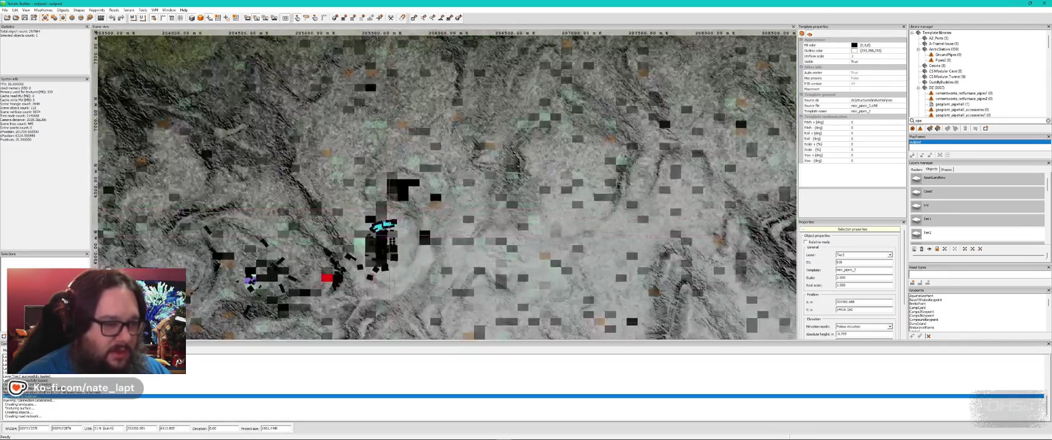
key(alt+Tab)
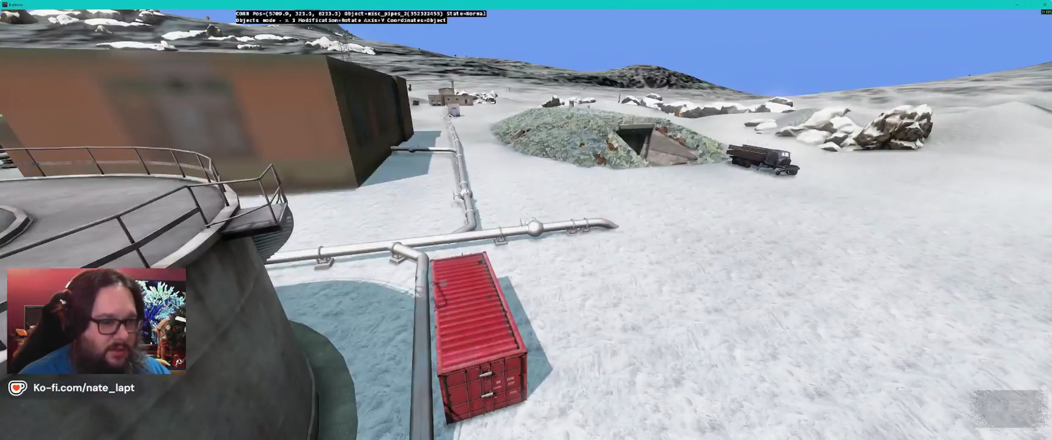
key(w)
key(w)
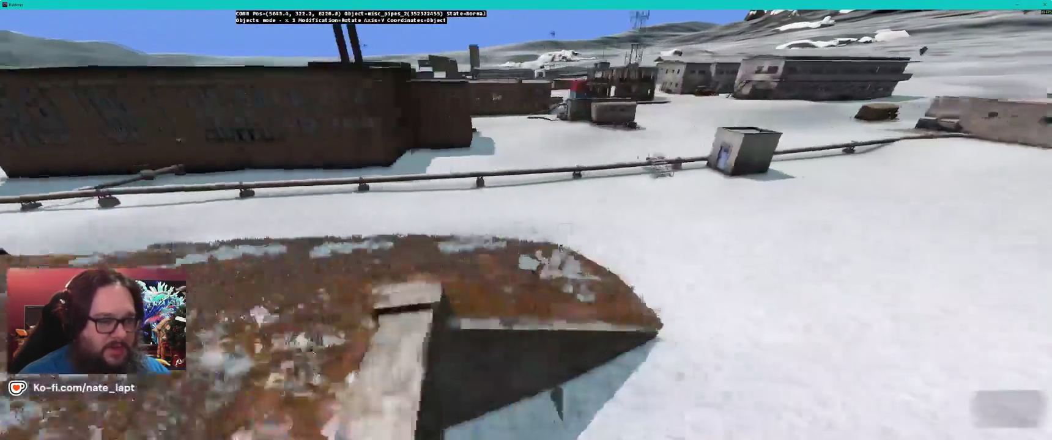
key(w)
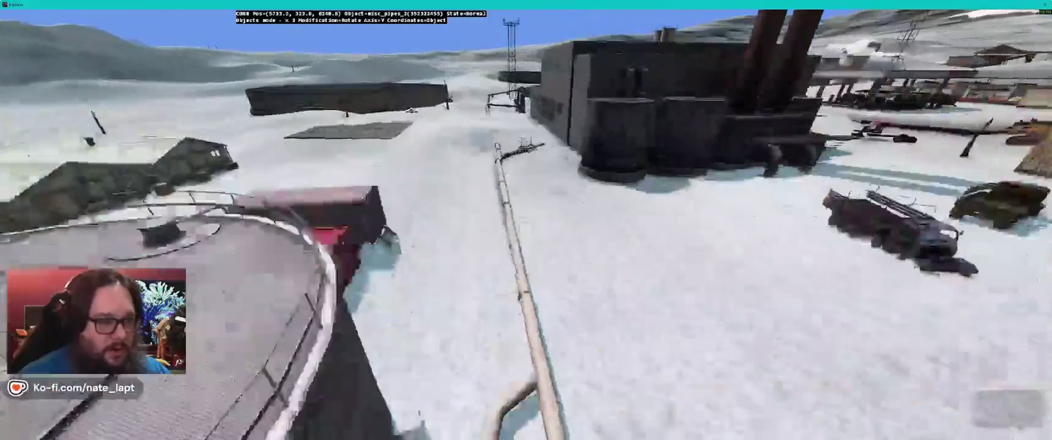
key(w)
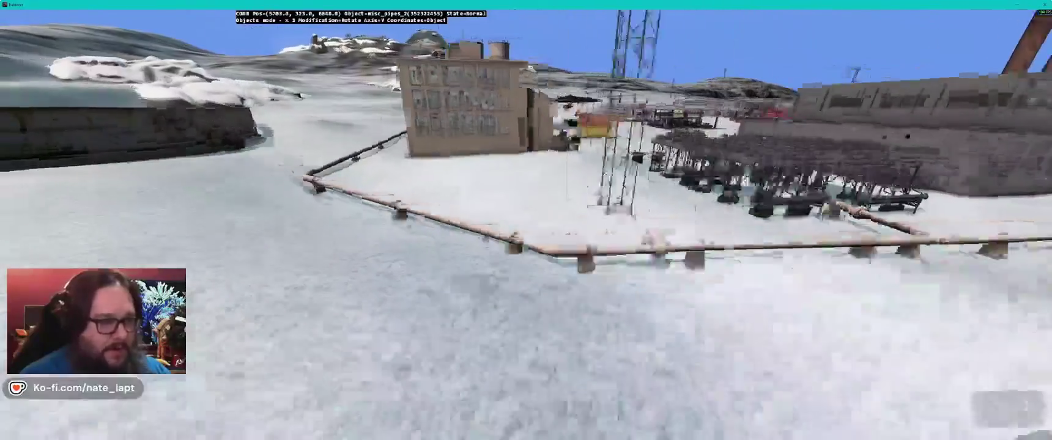
key(w)
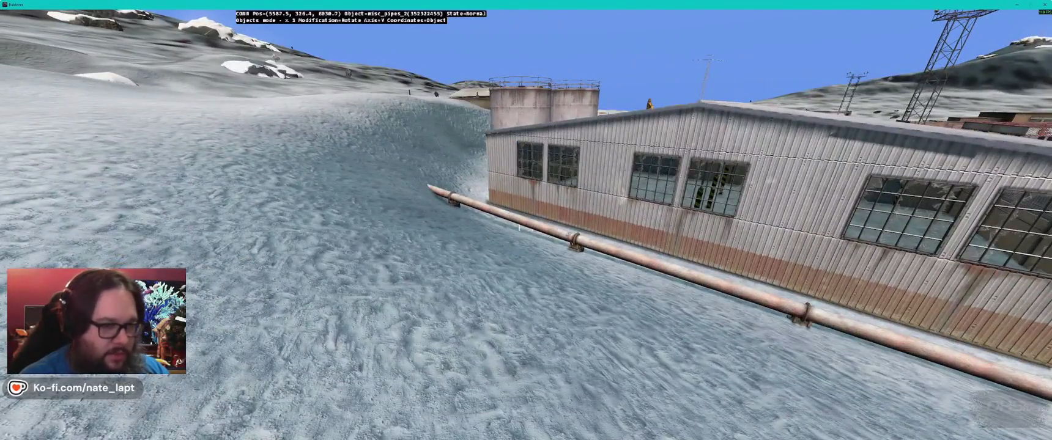
key(s)
key(w)
key(s)
key(a)
key(s)
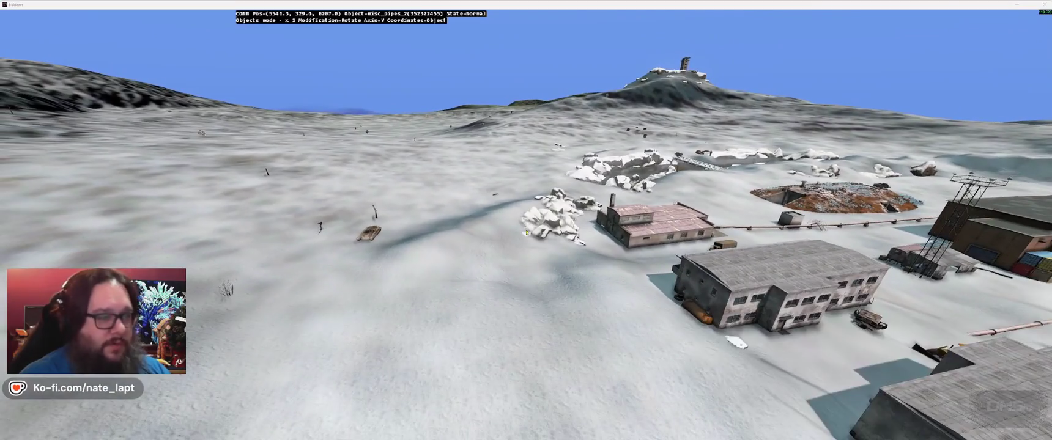
Step: Pan the 2D map to the village further east and preview it in Buldozer
key(alt+Tab)
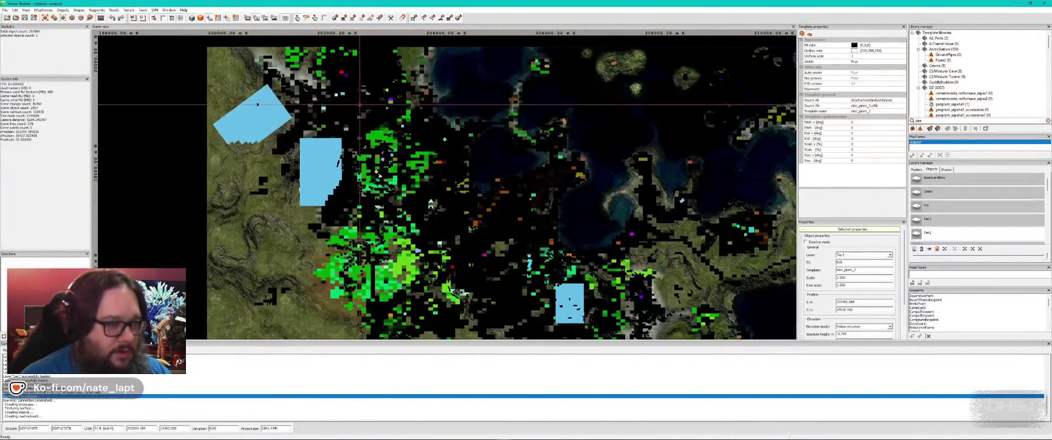
scroll(360, 104, up, 5)
drag(396, 142, 501, 241)
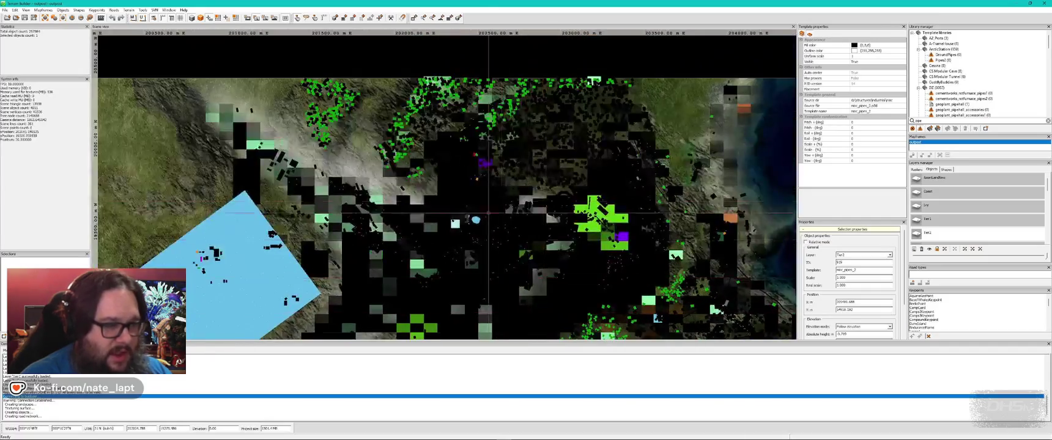
scroll(497, 254, up, 4)
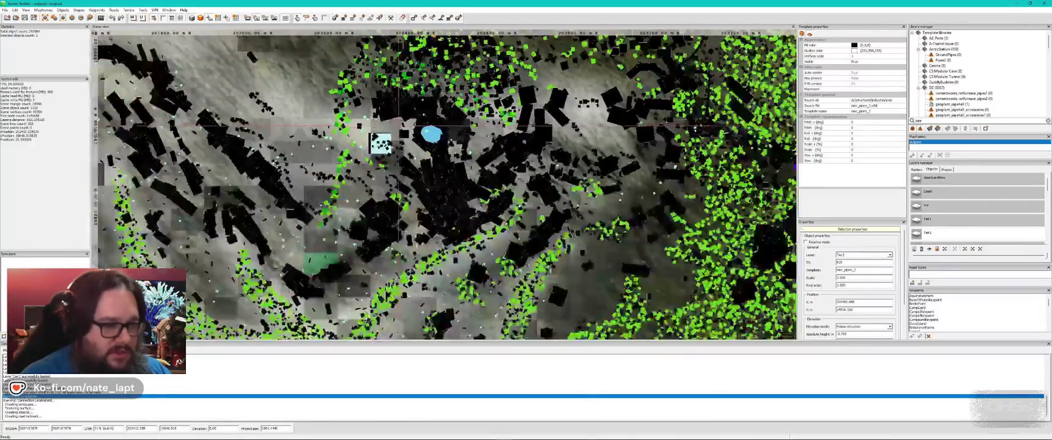
drag(572, 321, 342, 110)
key(alt+Tab)
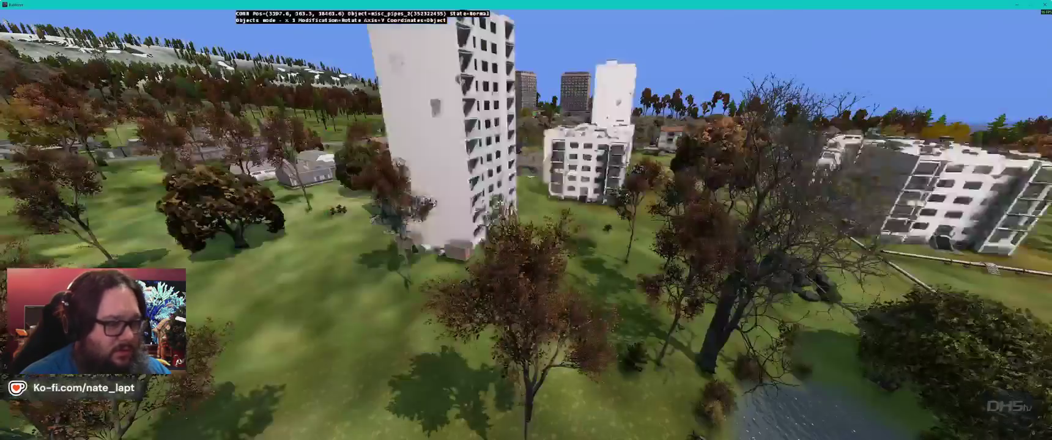
Step: Fly over the town's white apartment blocks, rise to an overview, then return to the 2D map
key(w)
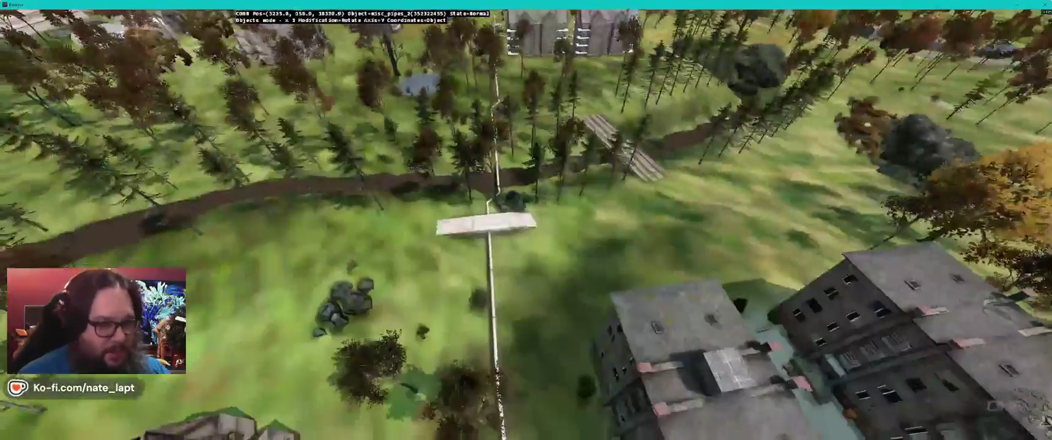
key(w)
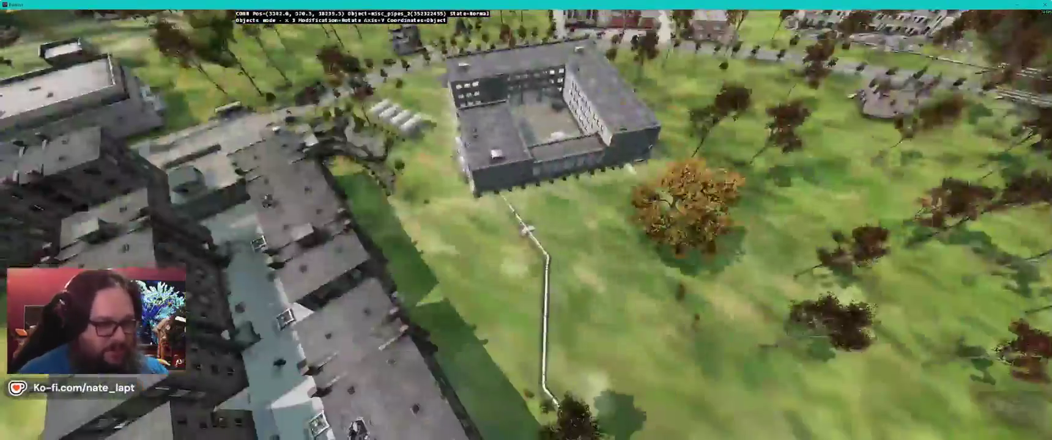
key(w)
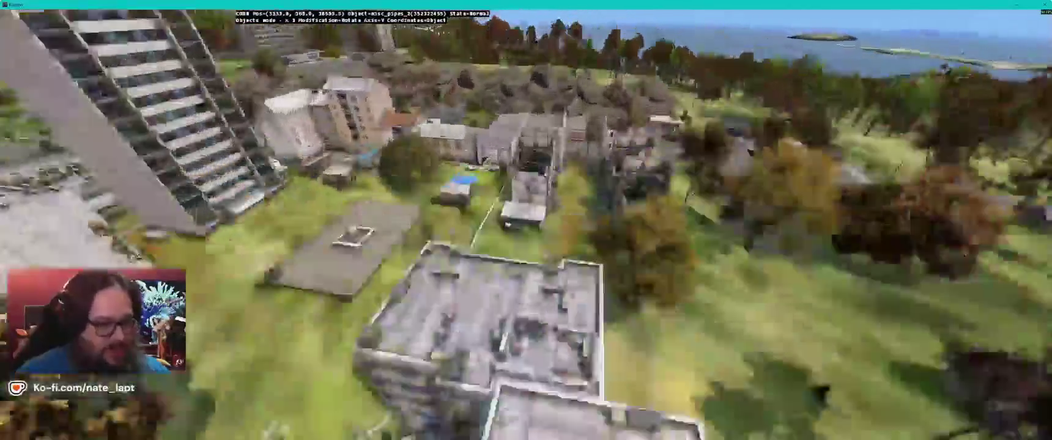
key(w)
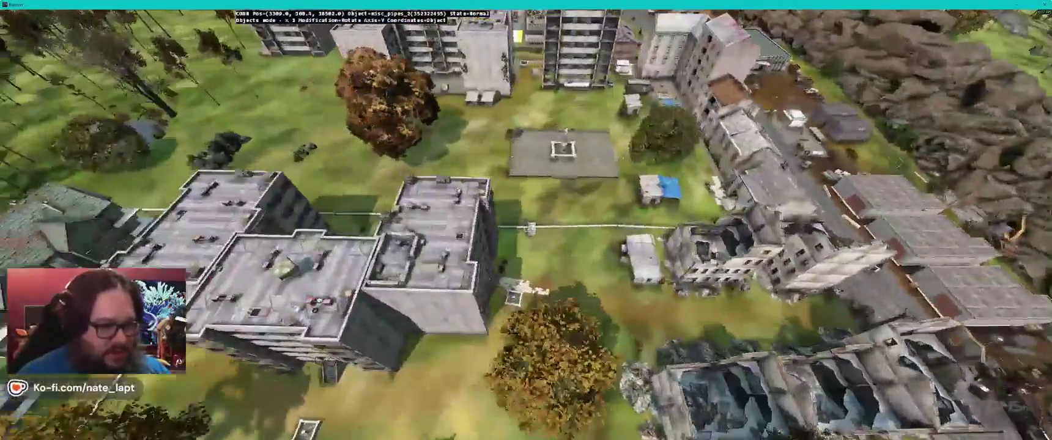
key(w)
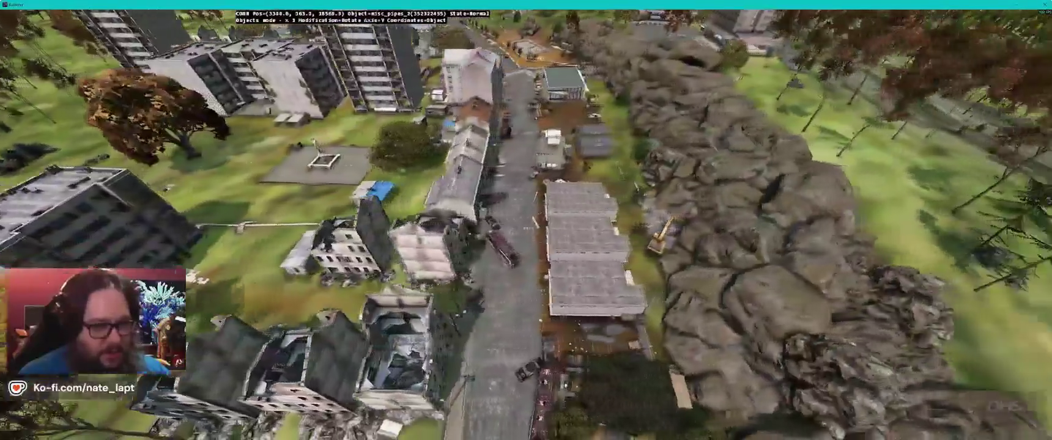
key(w)
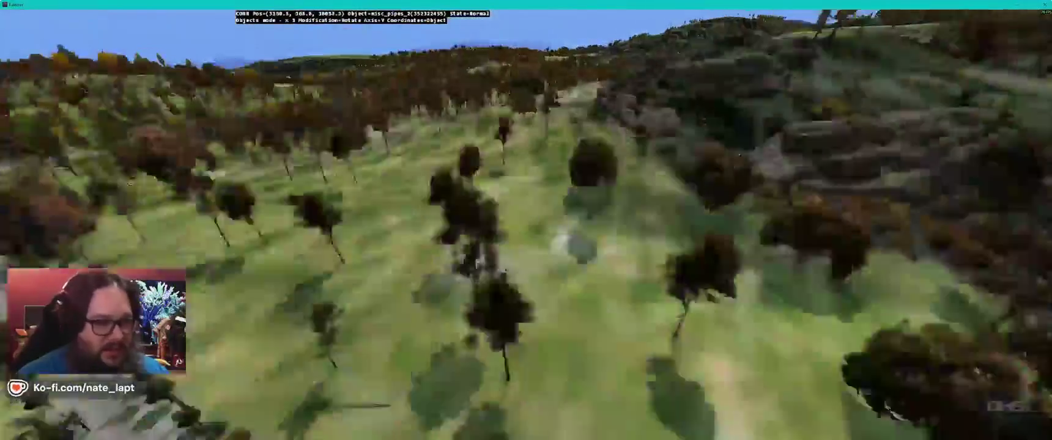
key(w)
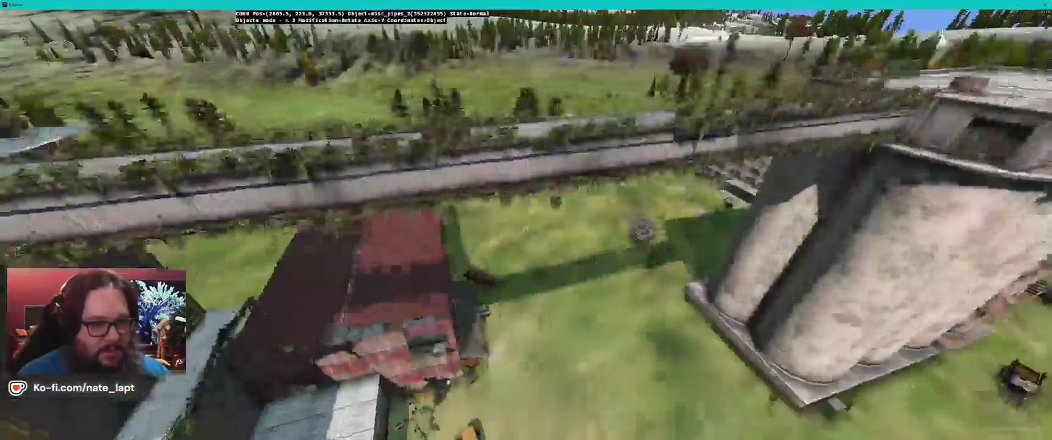
key(alt+Tab)
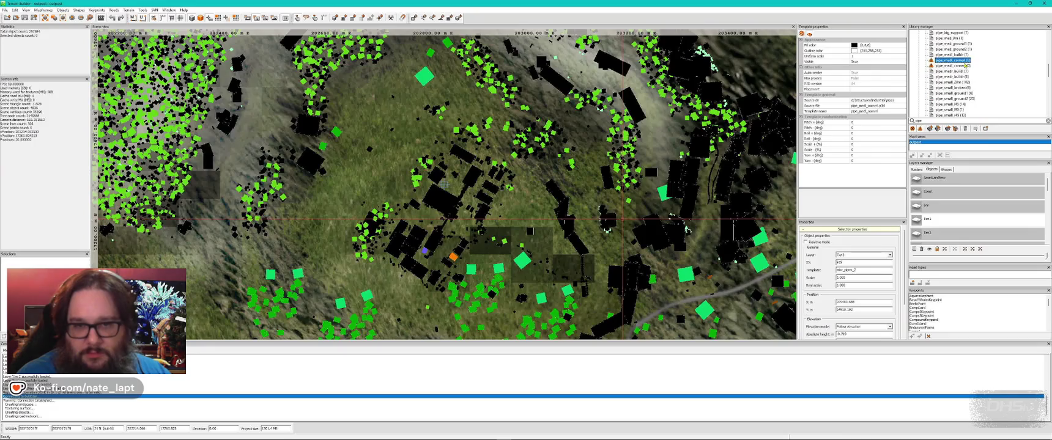
Step: Delete the selected pipe object, tour the cementworks silo bridge, then return to the 2D map
key(alt+Tab)
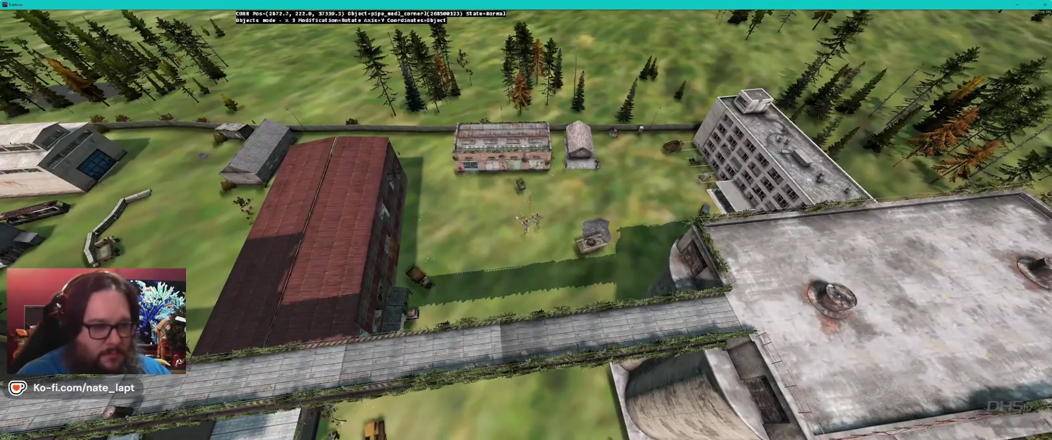
key(Delete)
key(Left)
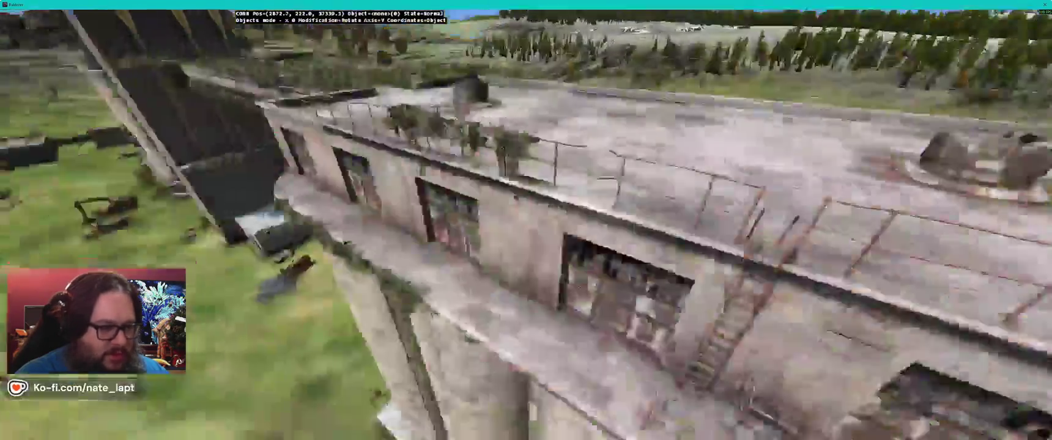
key(Down)
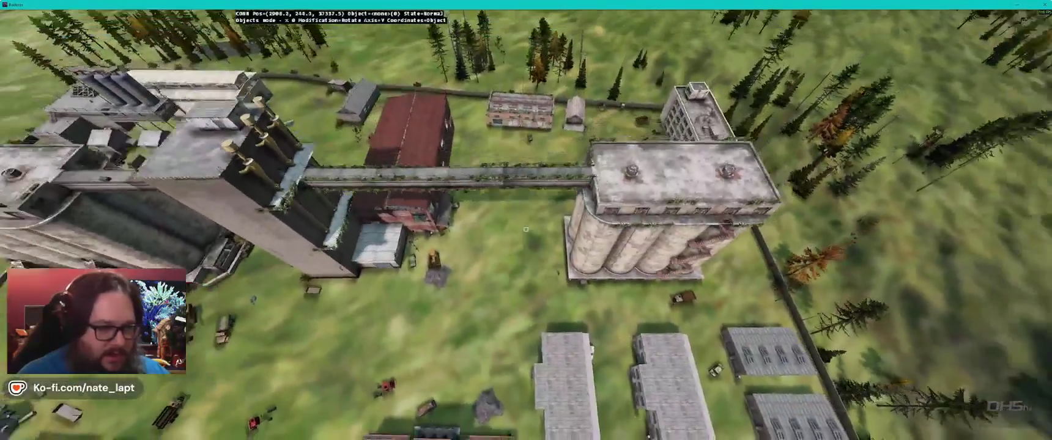
key(Up)
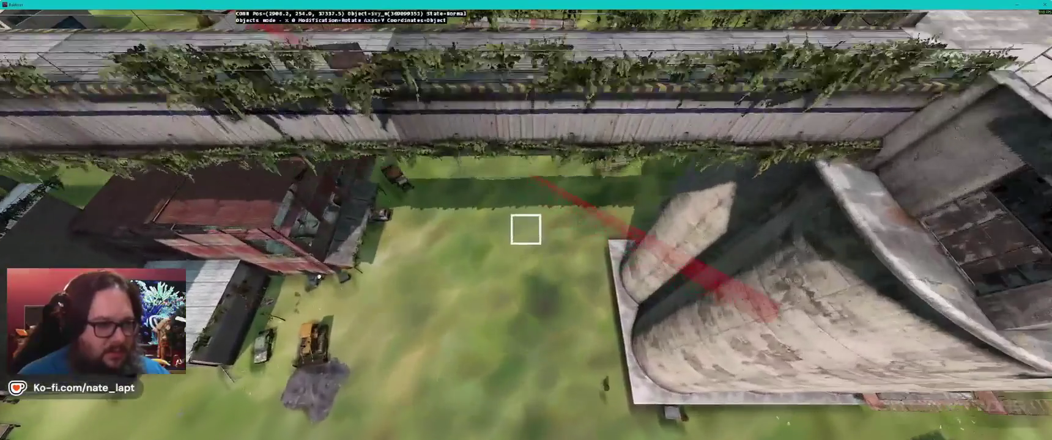
key(Up)
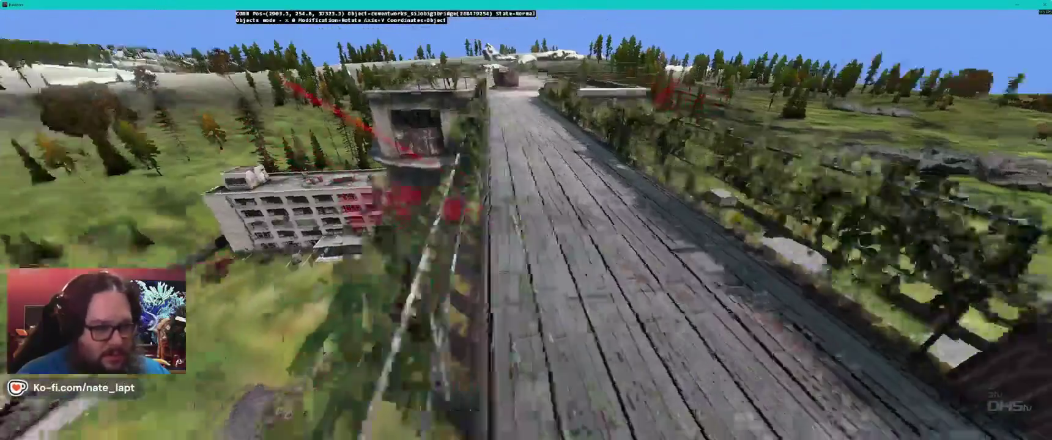
key(Down)
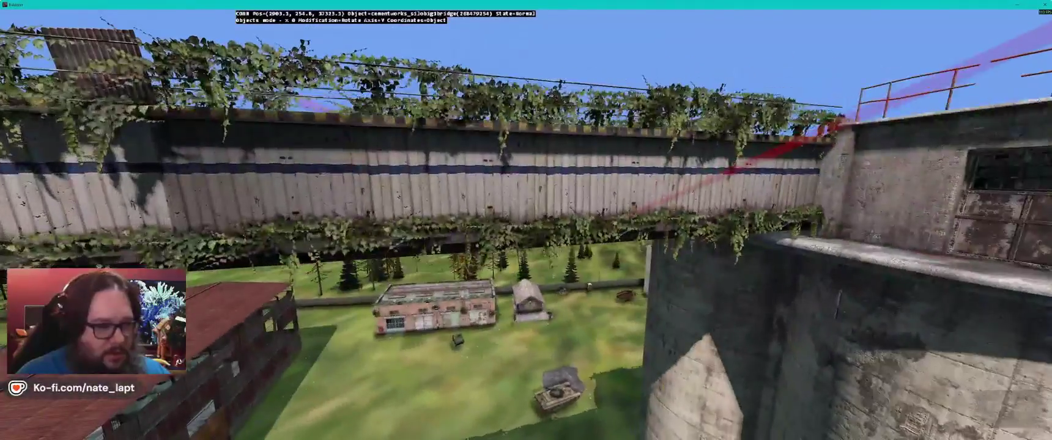
key(alt+Tab)
scroll(525, 208, up, 5)
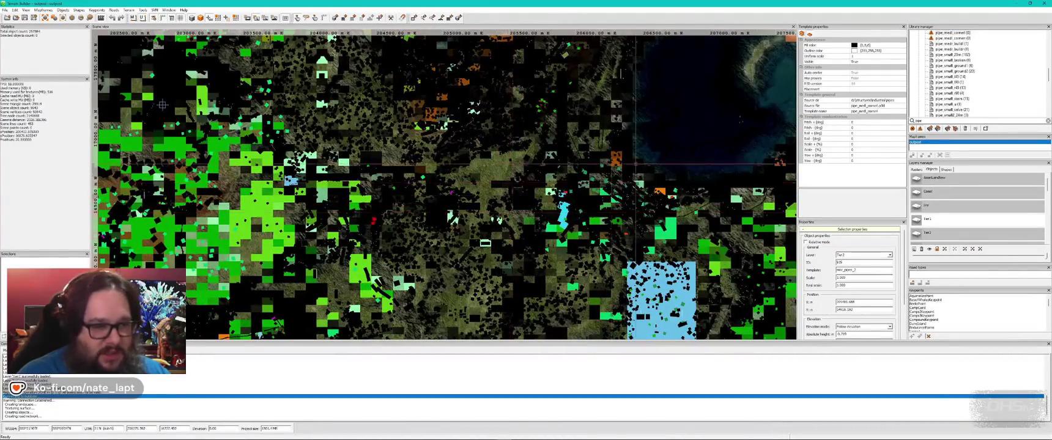
scroll(447, 186, up, 3)
scroll(444, 138, down, 3)
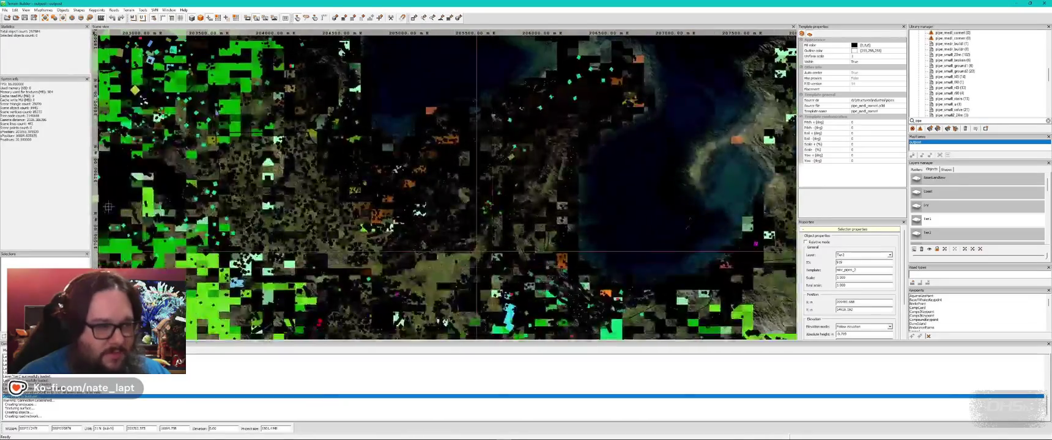
scroll(375, 152, down, 2)
scroll(352, 106, up, 3)
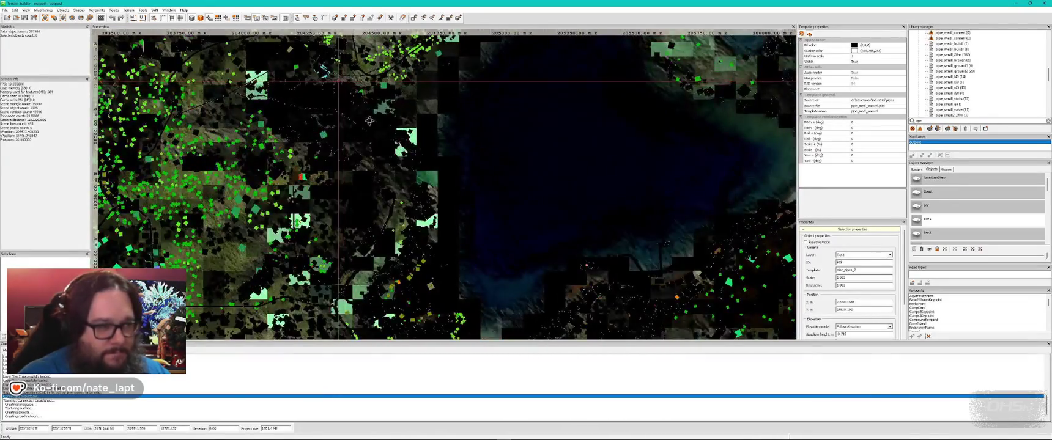
scroll(338, 80, up, 4)
scroll(418, 178, down, 2)
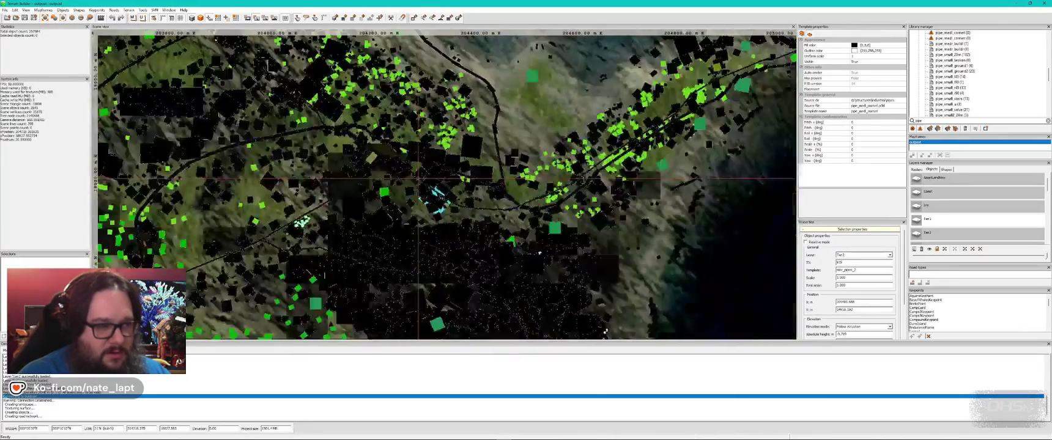
scroll(438, 181, down, 2)
scroll(446, 240, down, 3)
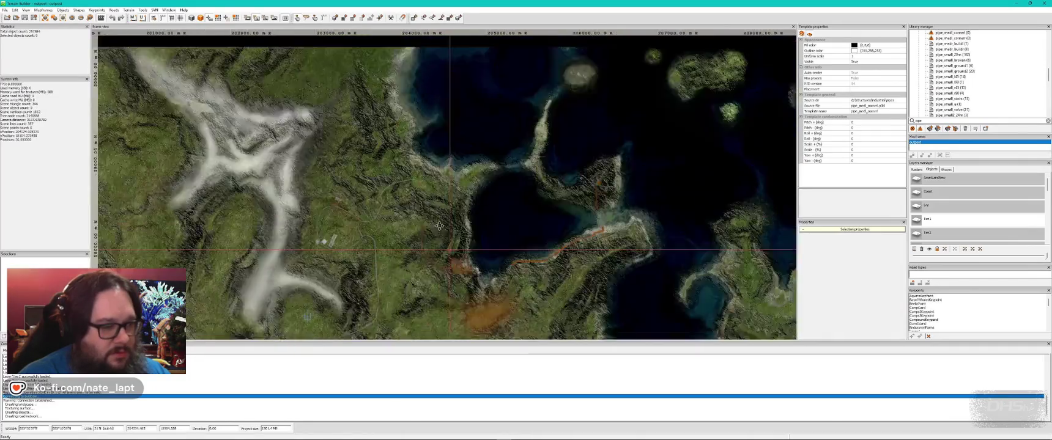
scroll(446, 240, up, 5)
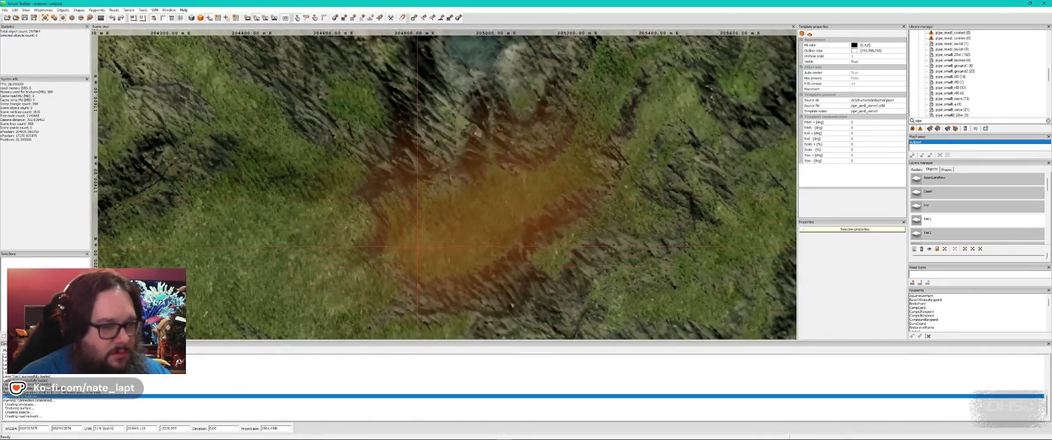
key(alt+Tab)
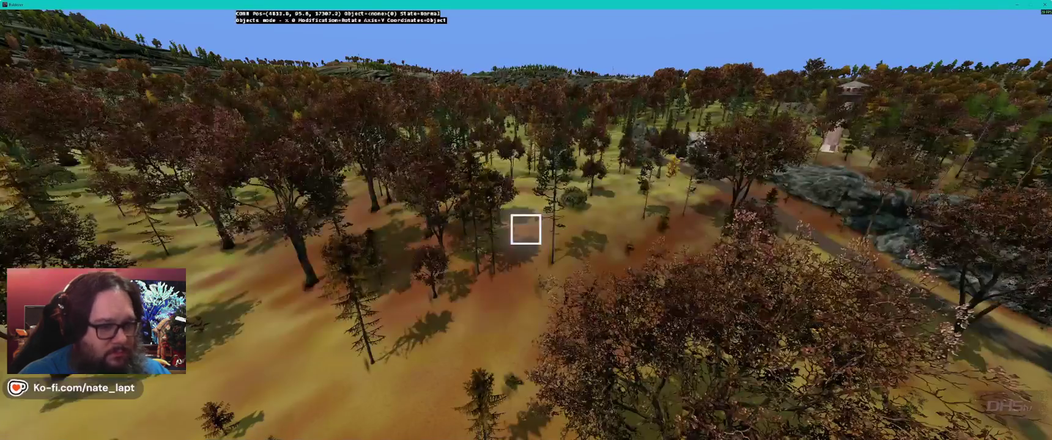
key(w)
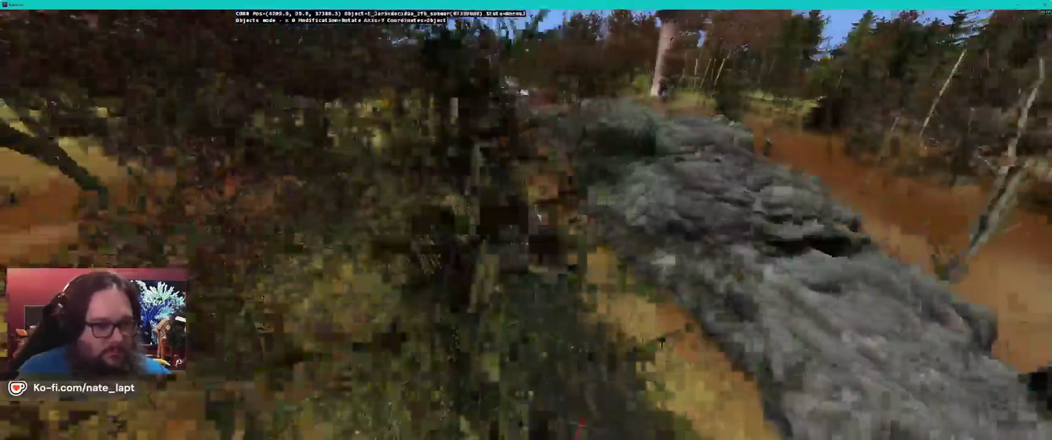
key(w)
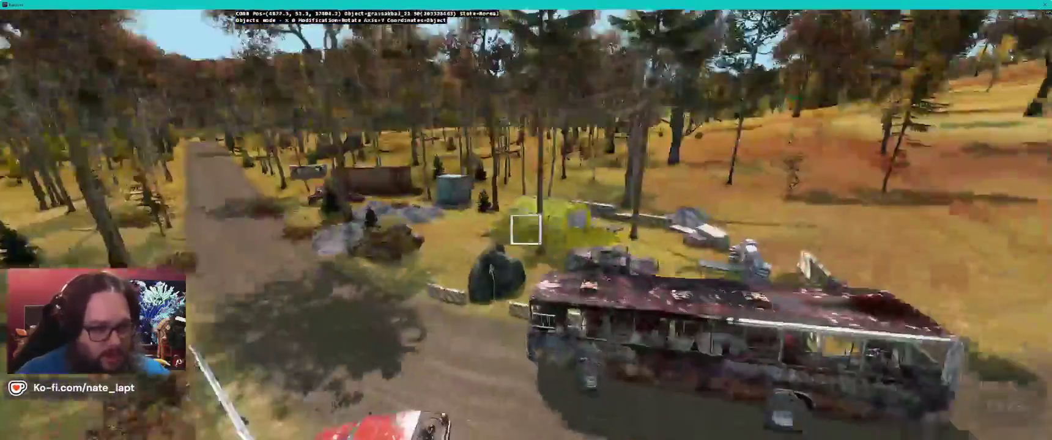
key(w)
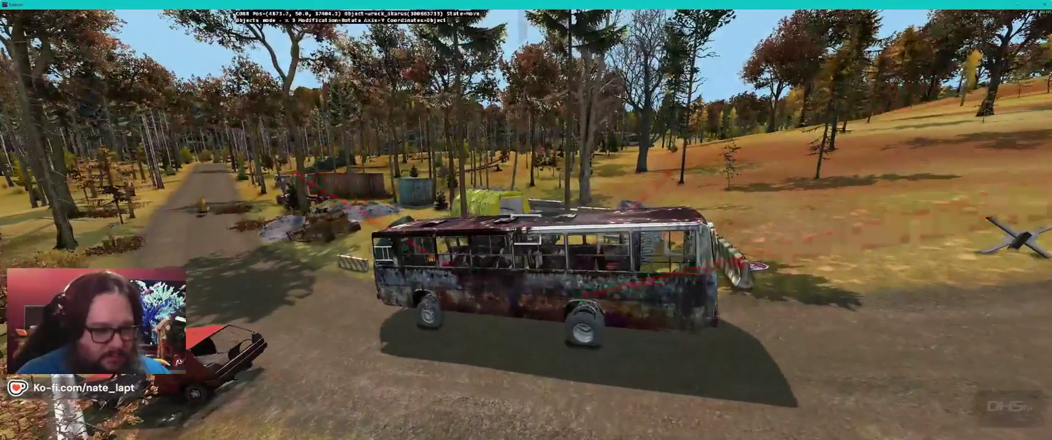
key(alt+Tab)
scroll(969, 211, down, 3)
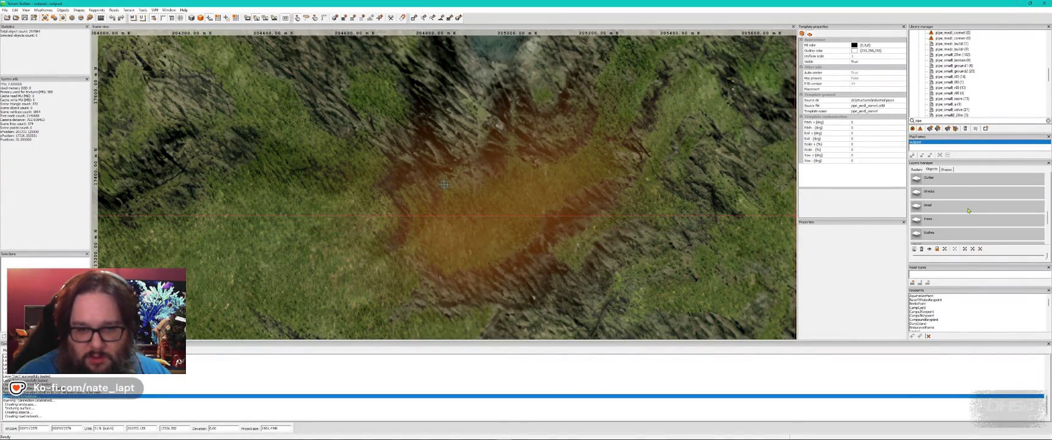
key(alt+Tab)
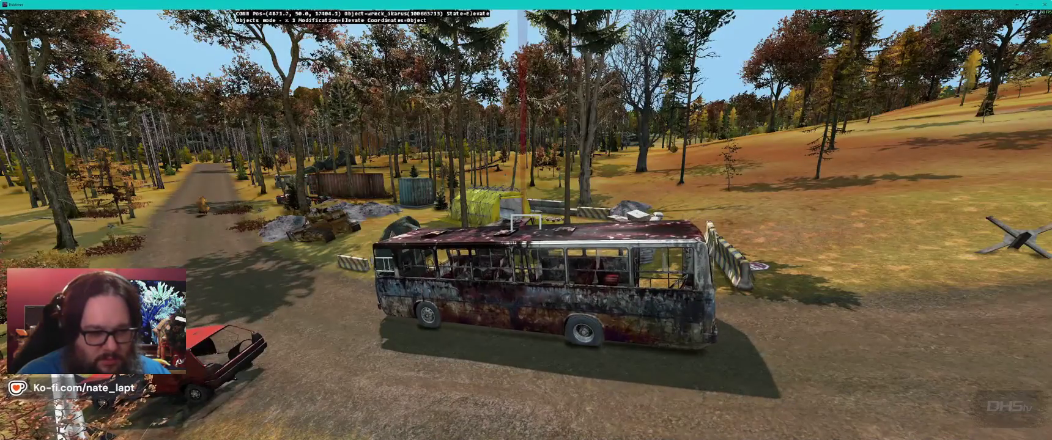
key(w)
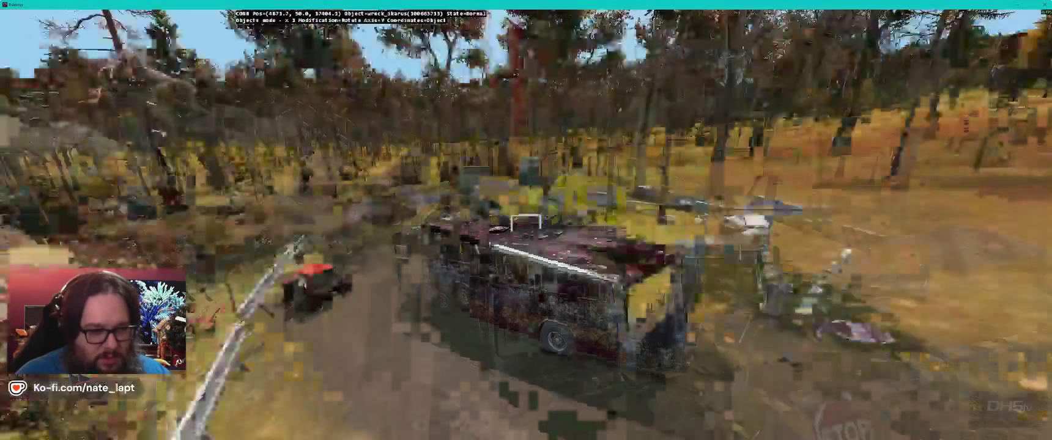
key(a)
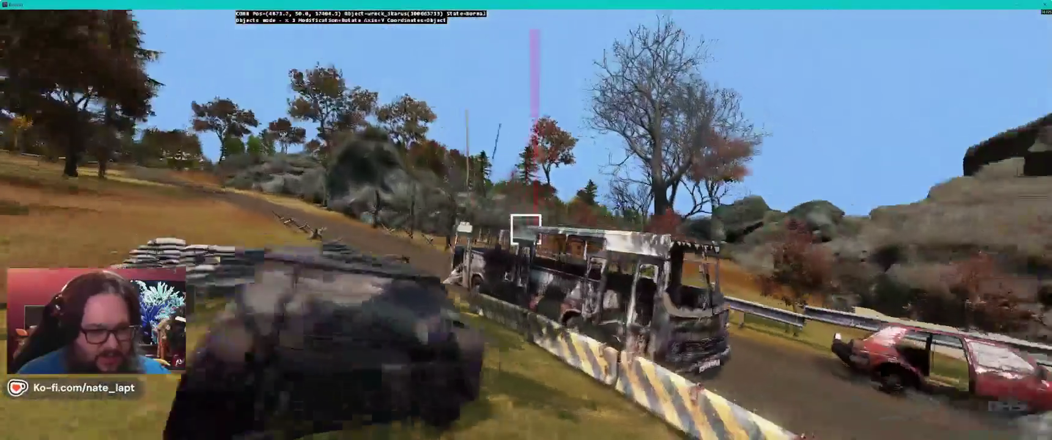
key(a)
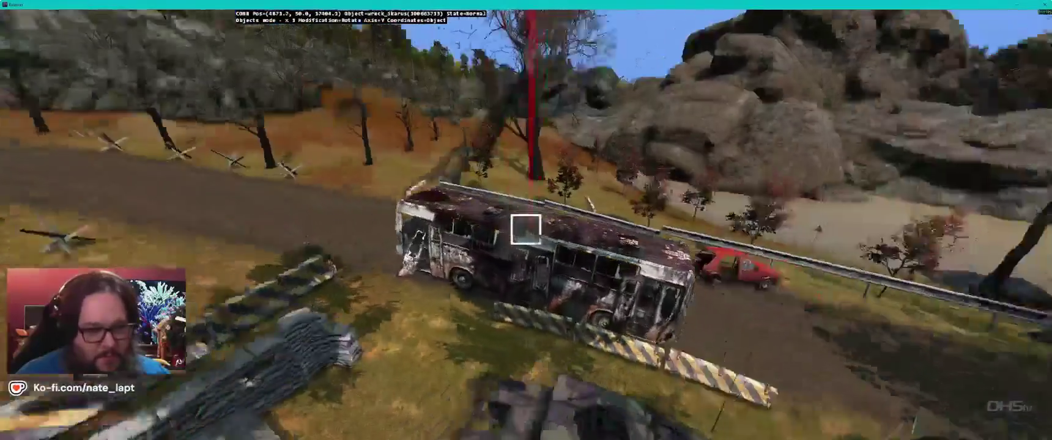
key(w)
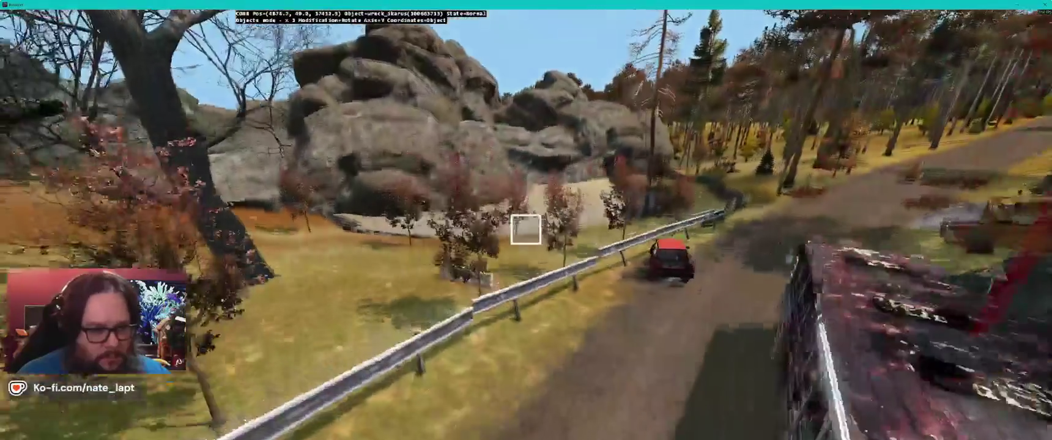
key(s)
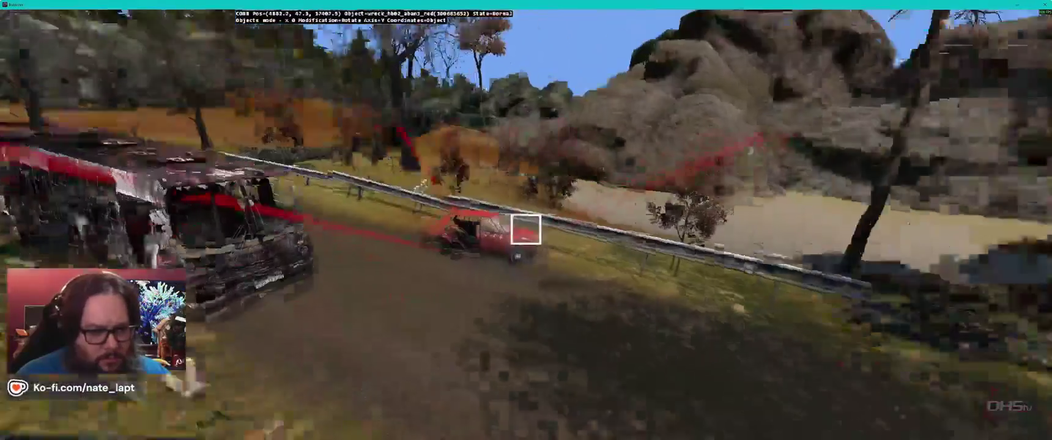
key(w)
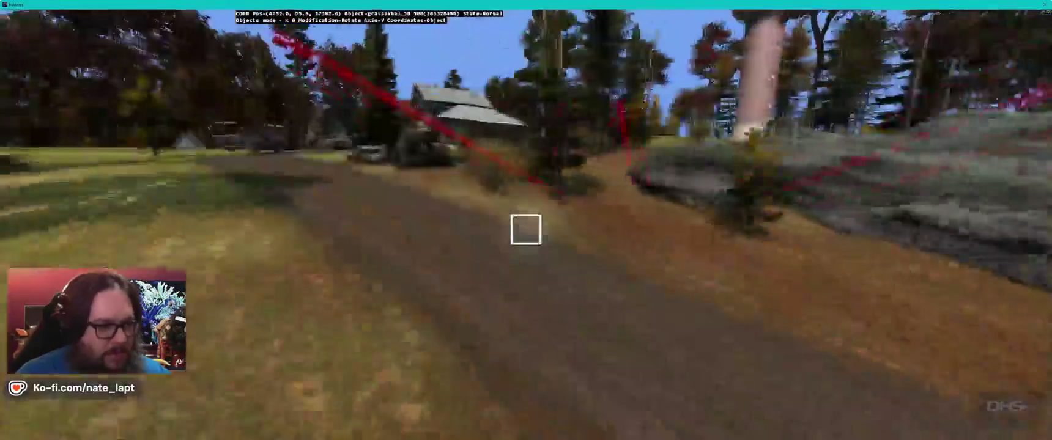
key(w)
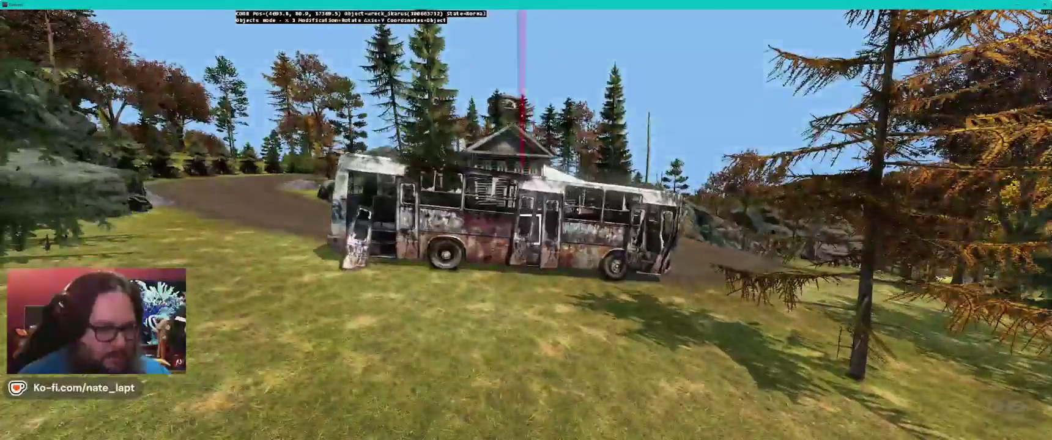
key(alt+Tab)
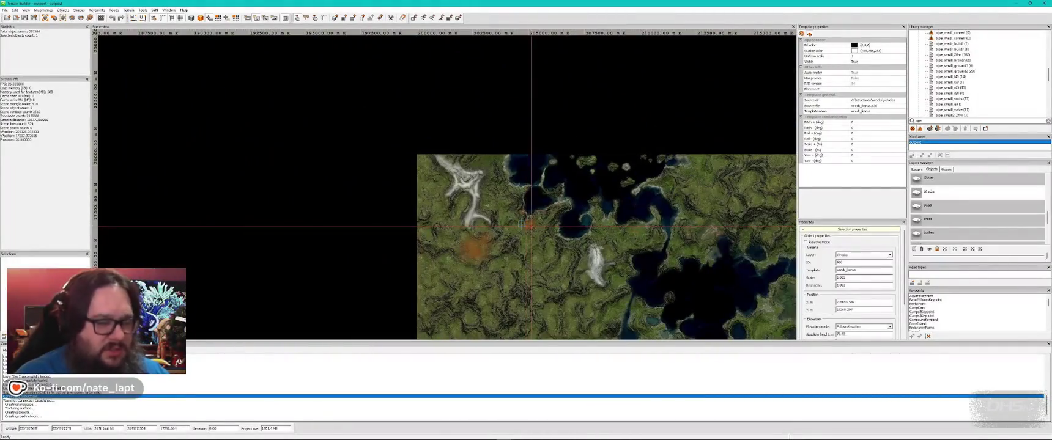
scroll(520, 225, up, 3)
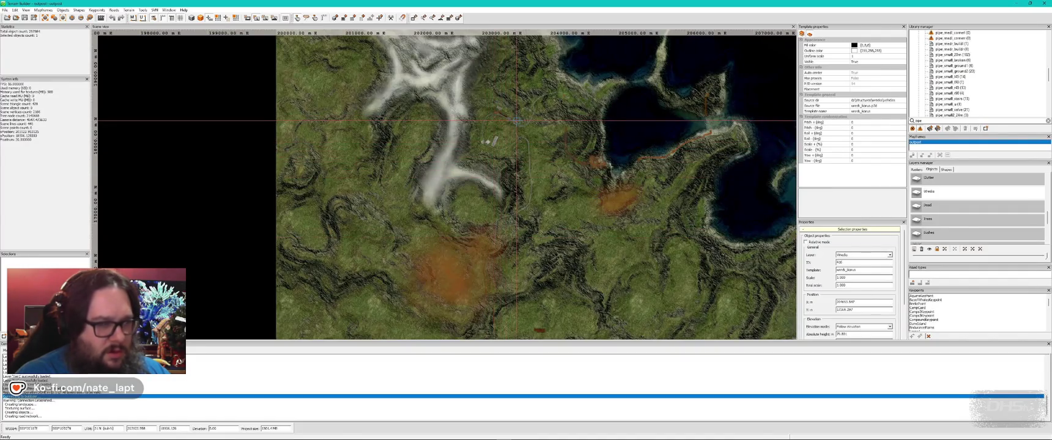
key(alt+Tab)
key(w)
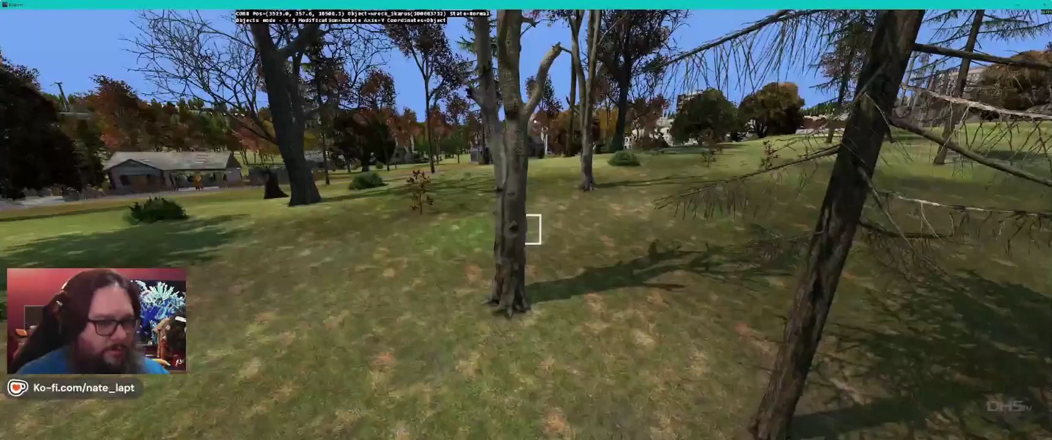
key(w)
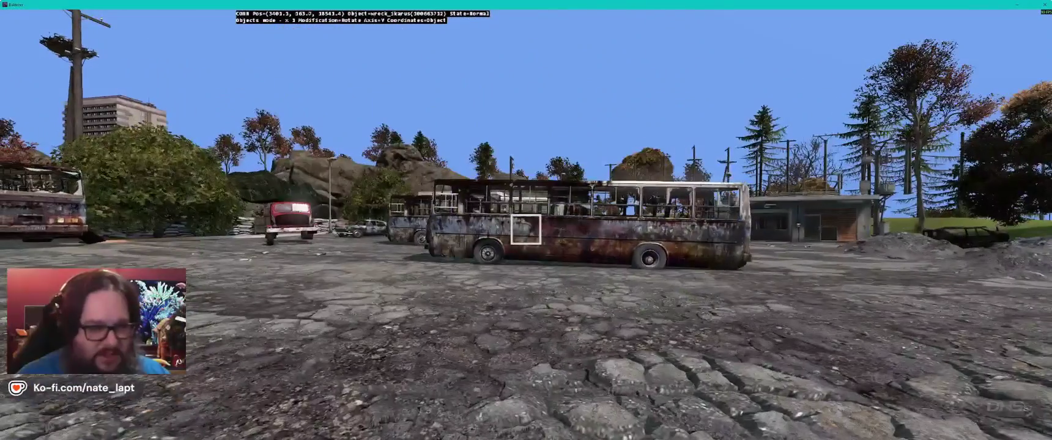
key(w)
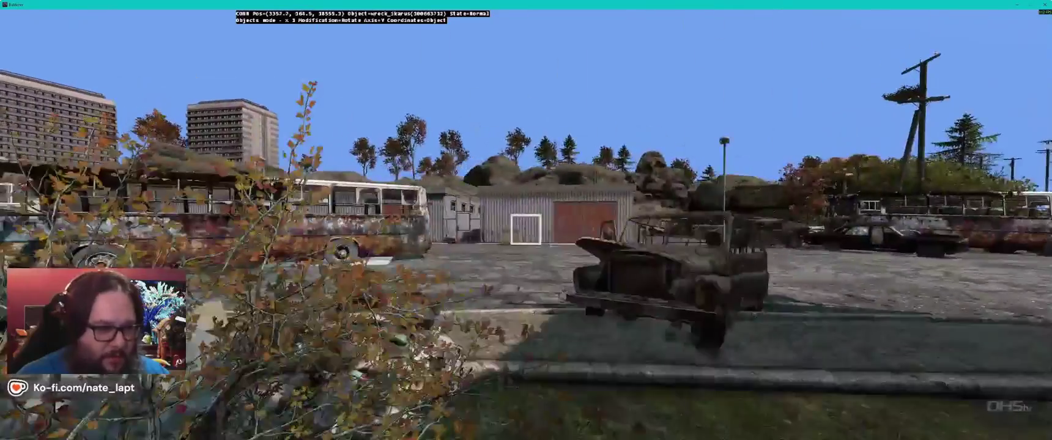
key(w)
key(w)
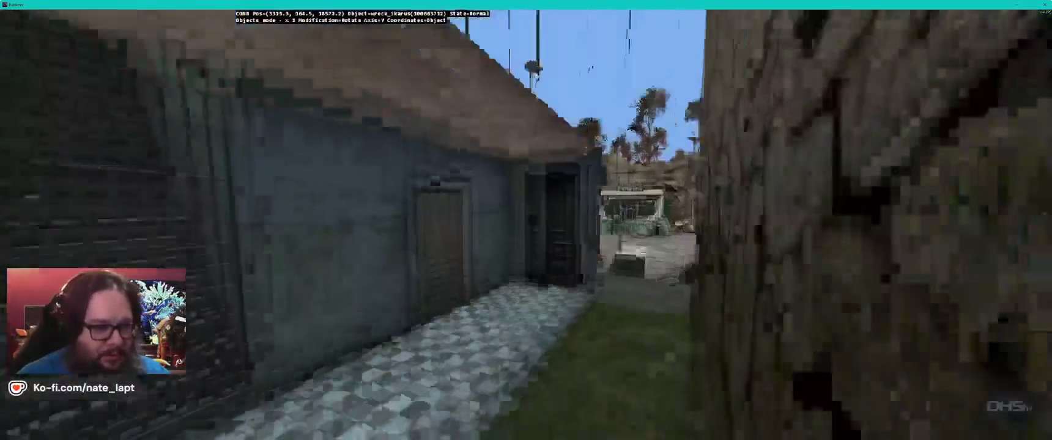
key(w)
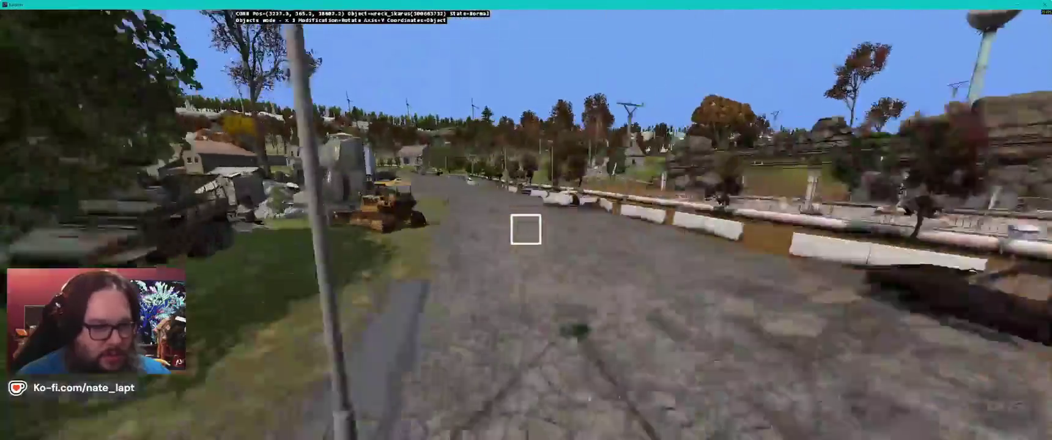
key(w)
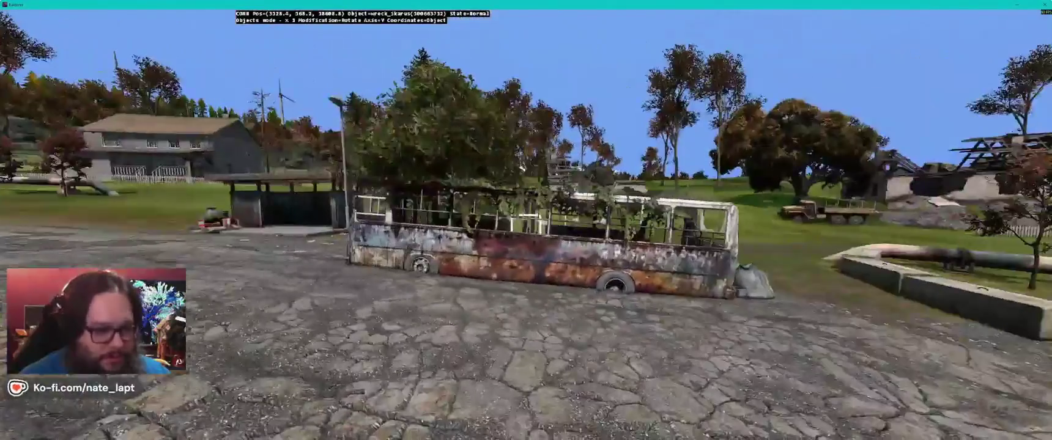
key(w)
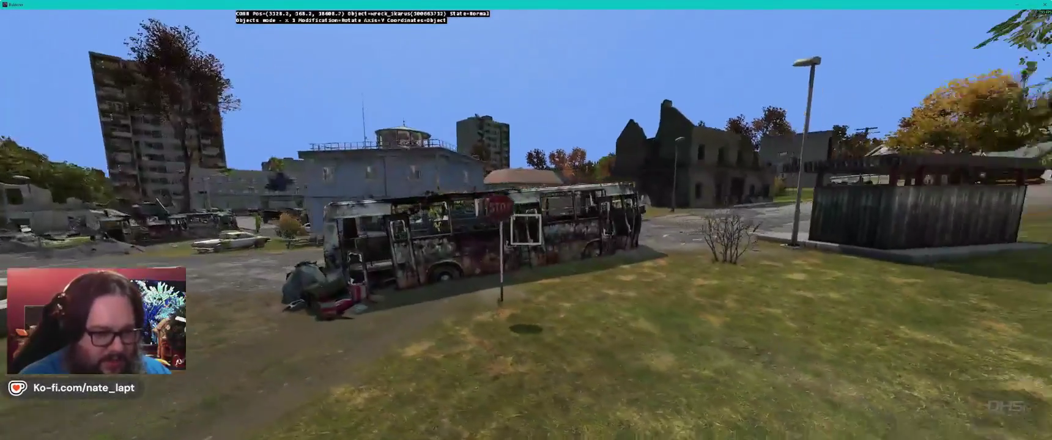
key(w)
key(w)
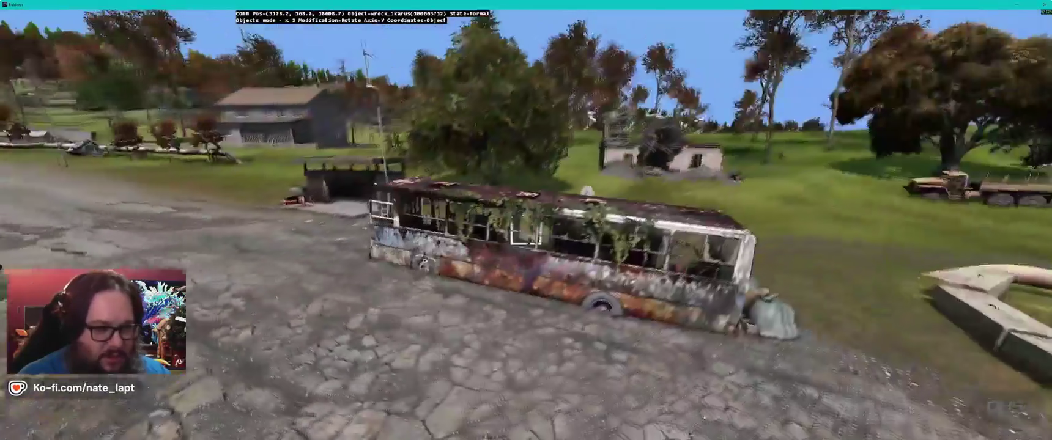
key(w)
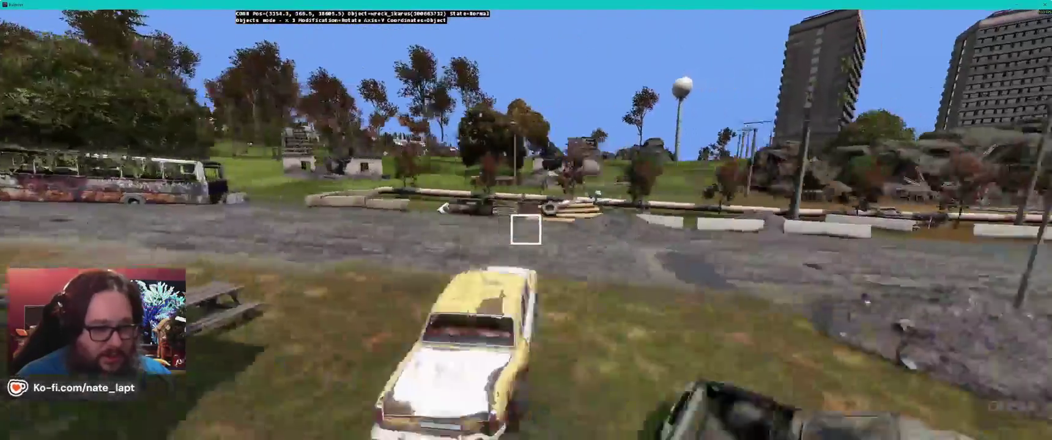
key(w)
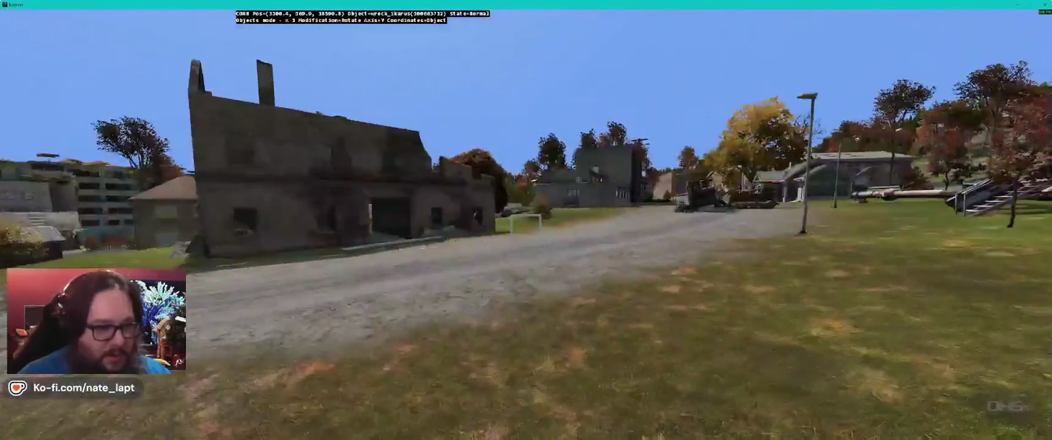
key(w)
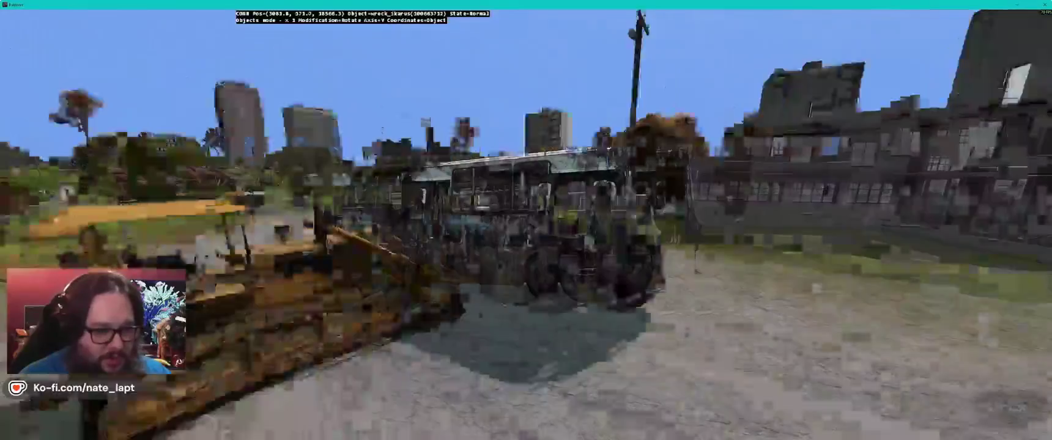
key(d)
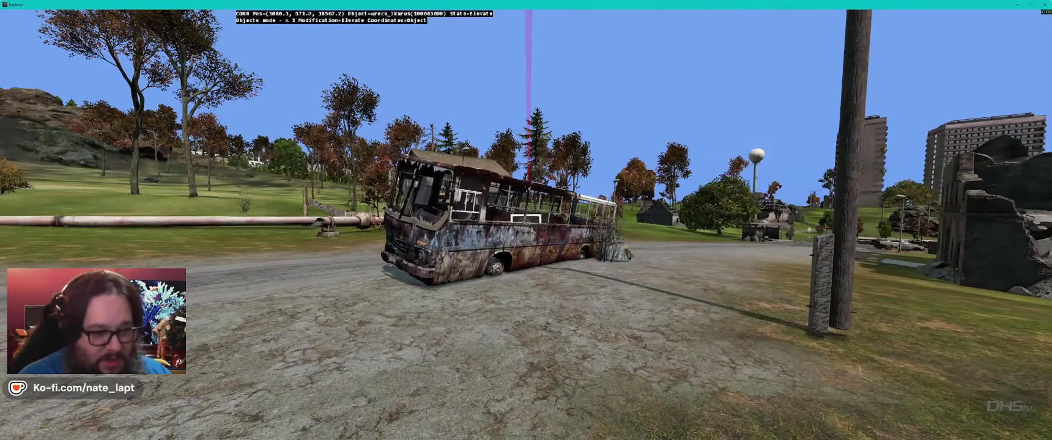
key(d)
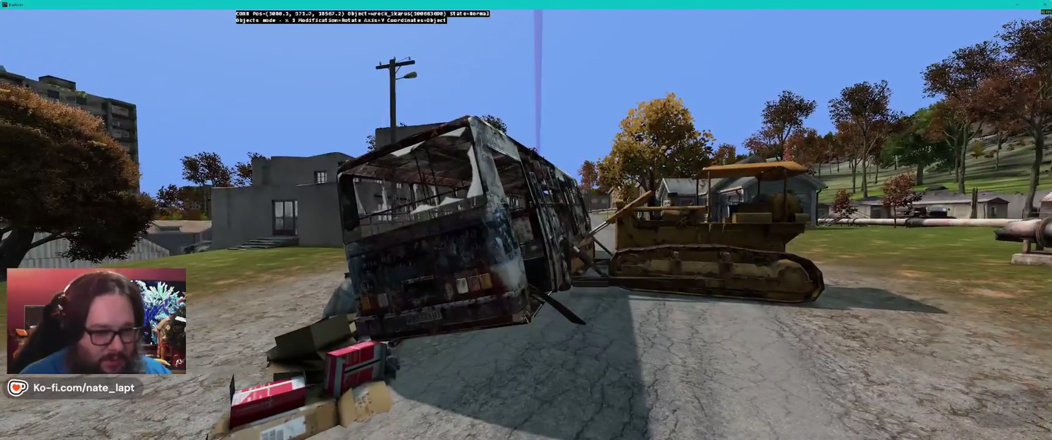
key(w)
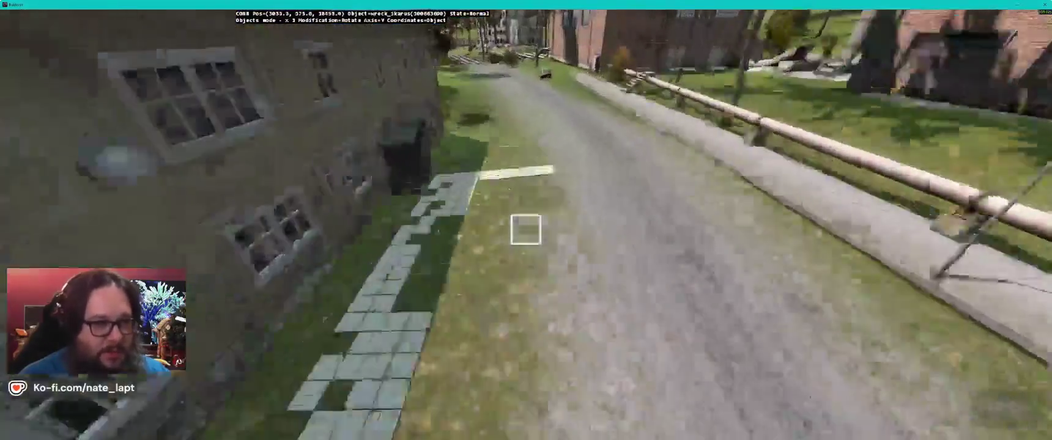
key(w)
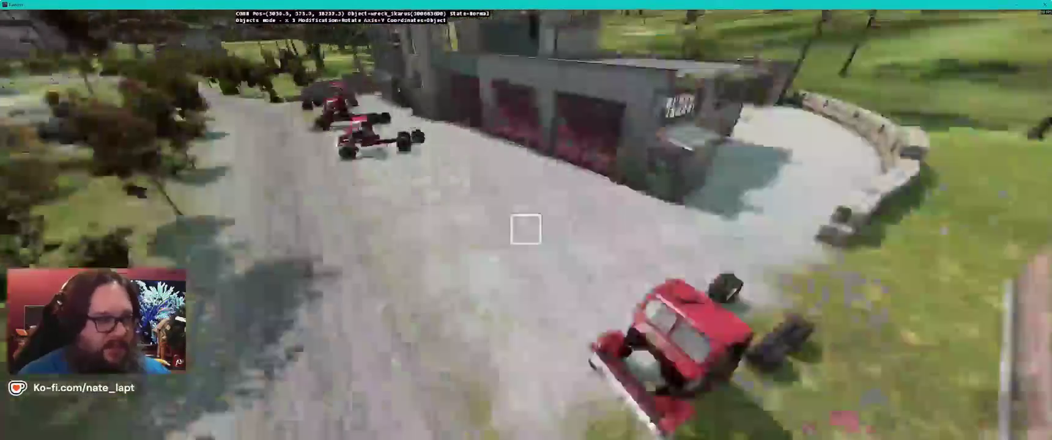
key(w)
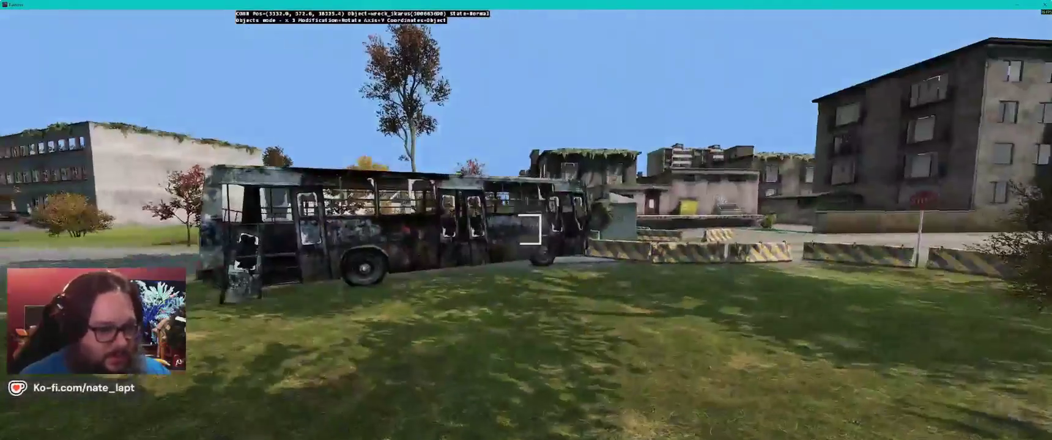
key(a)
key(s)
key(w)
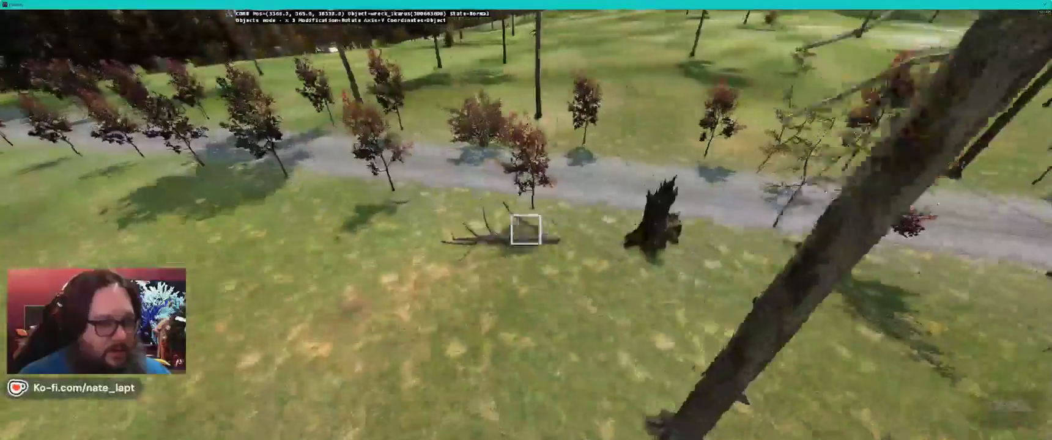
key(w)
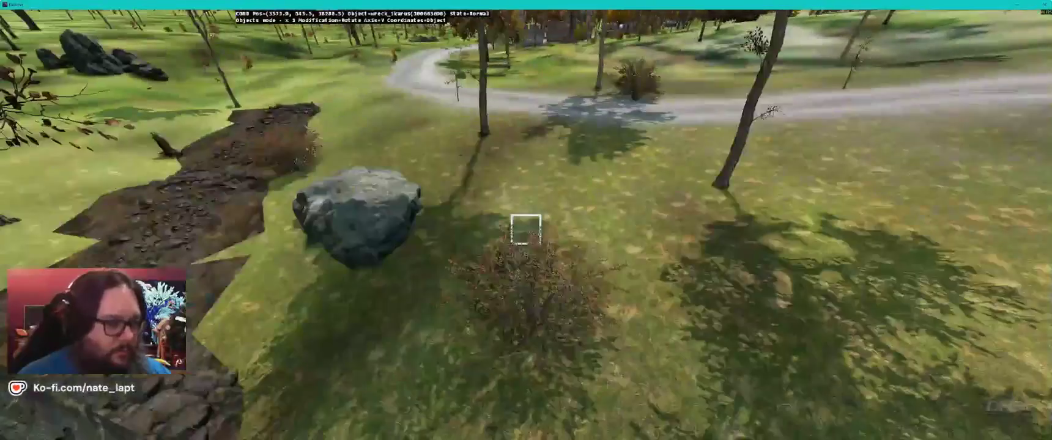
key(w)
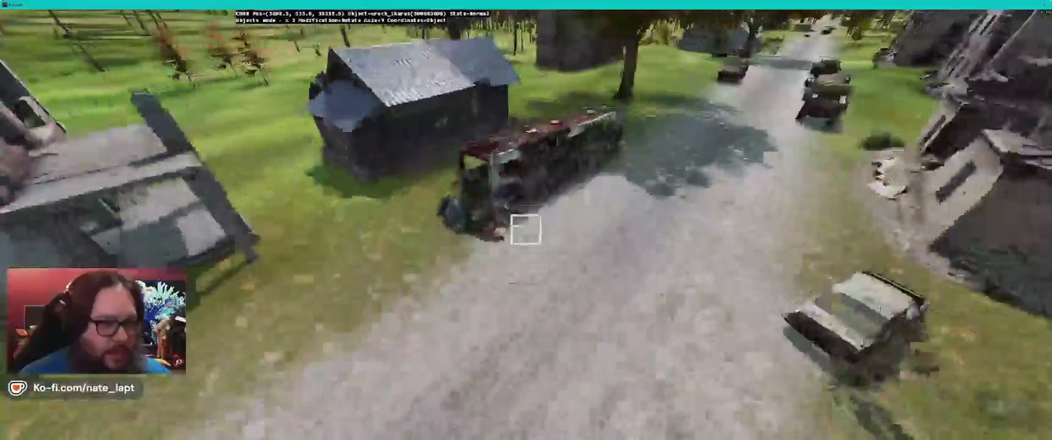
key(w)
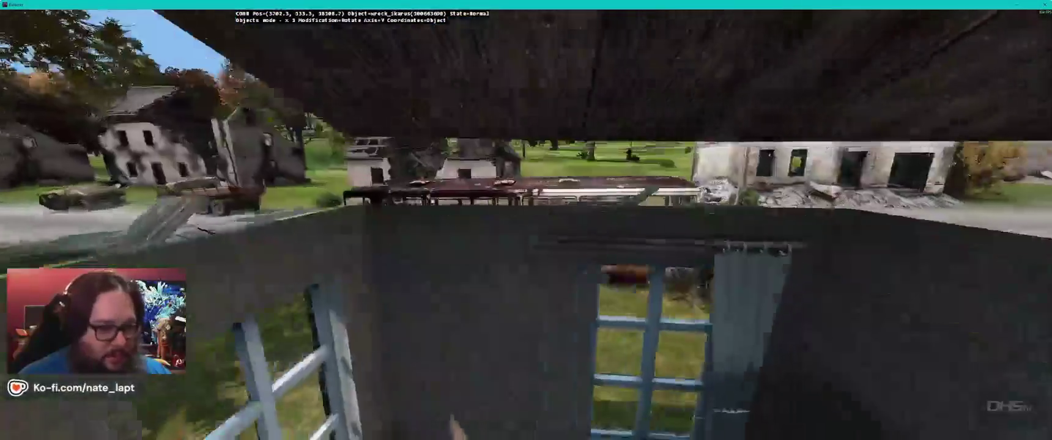
key(s)
key(z)
key(q)
key(w)
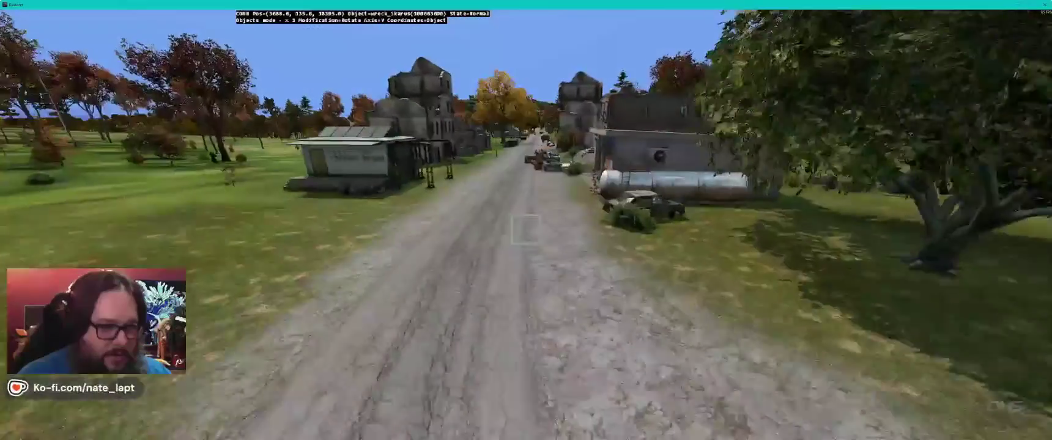
key(w)
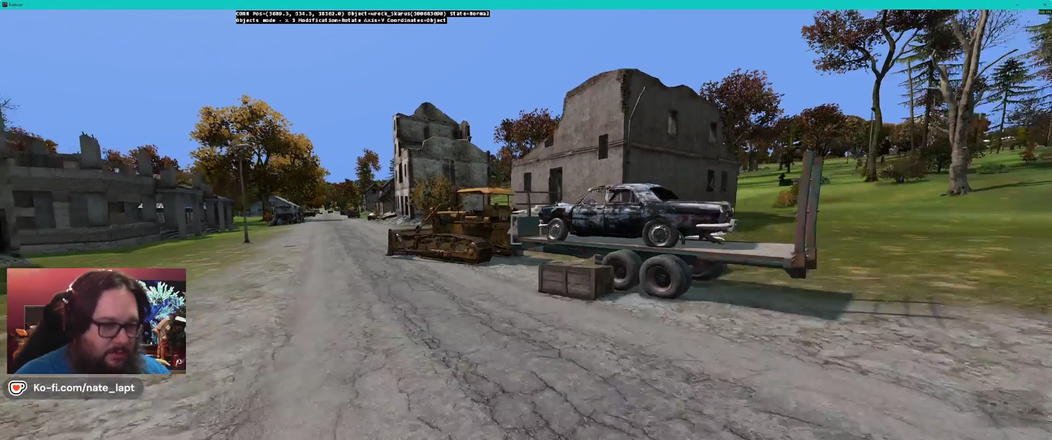
key(w)
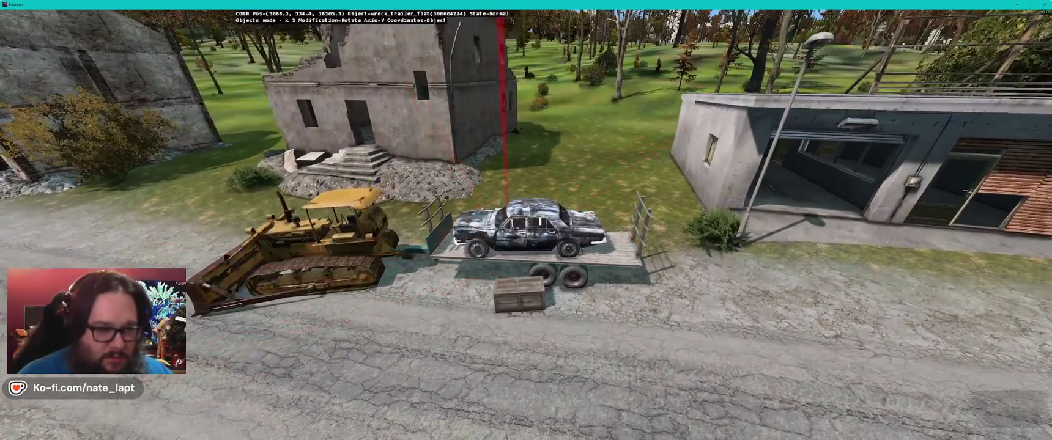
key(s)
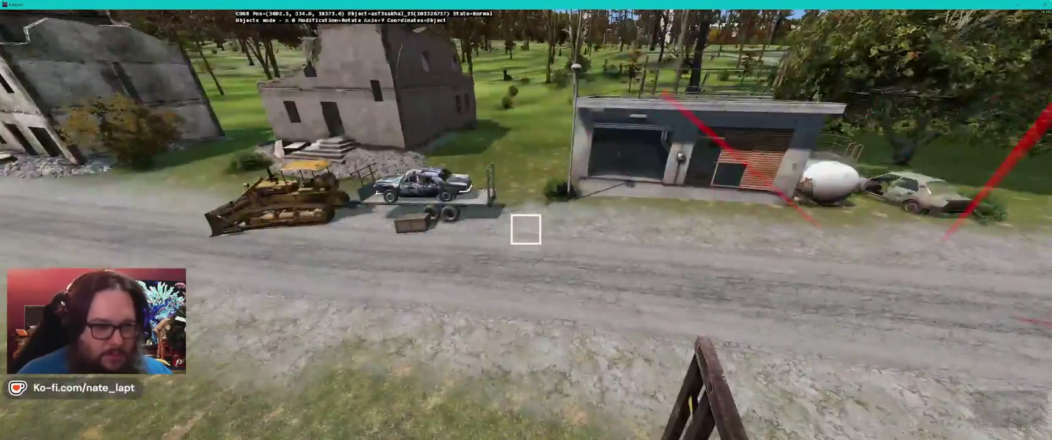
key(w)
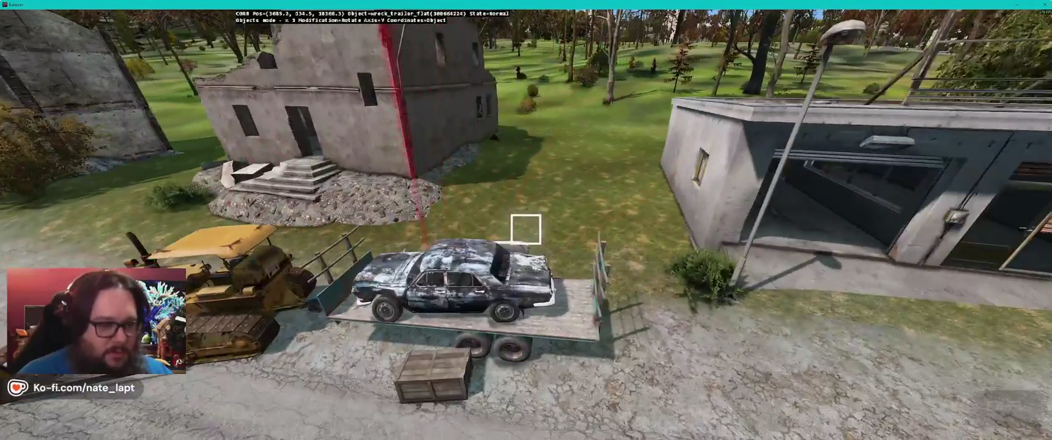
key(w)
key(w)
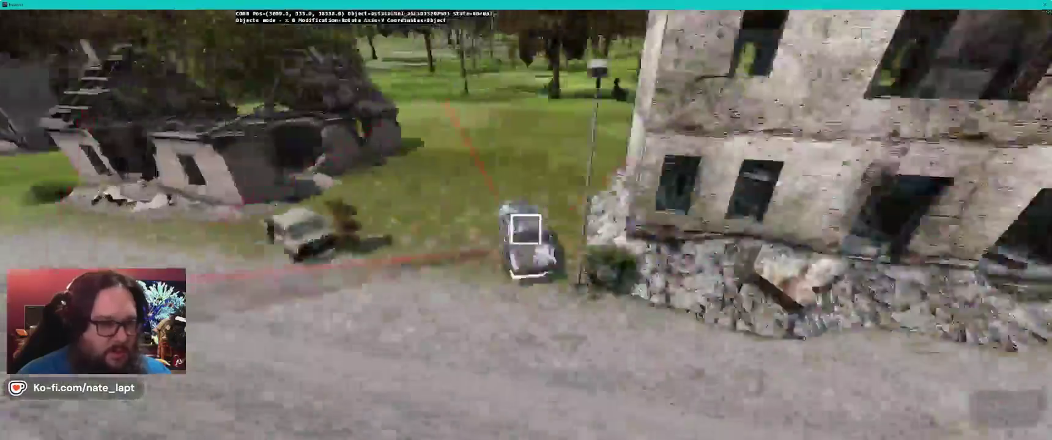
key(w)
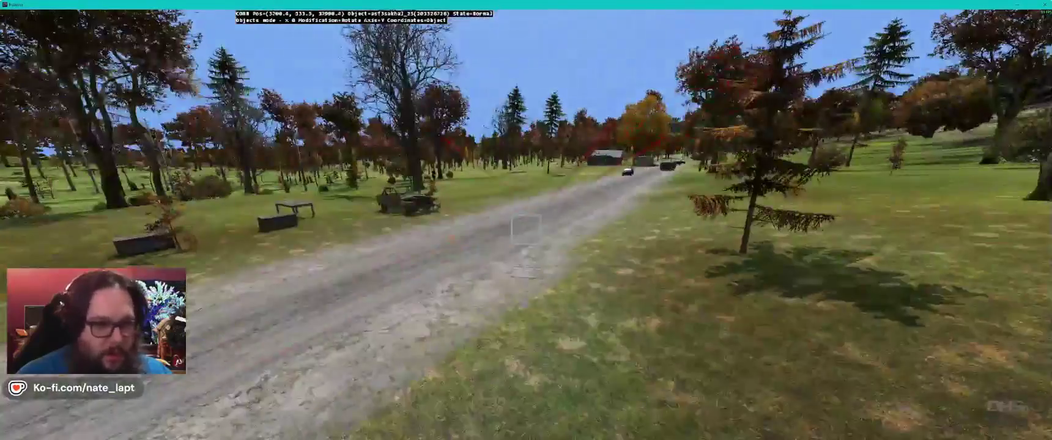
key(s)
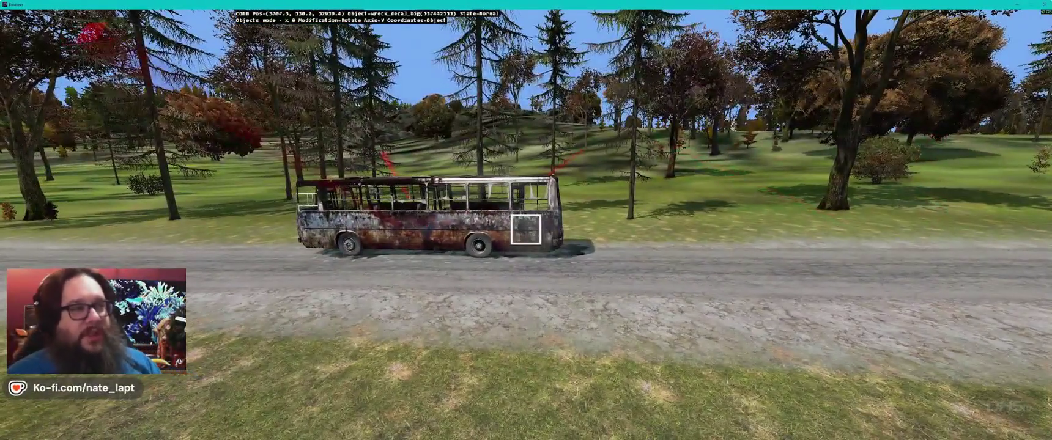
key(w)
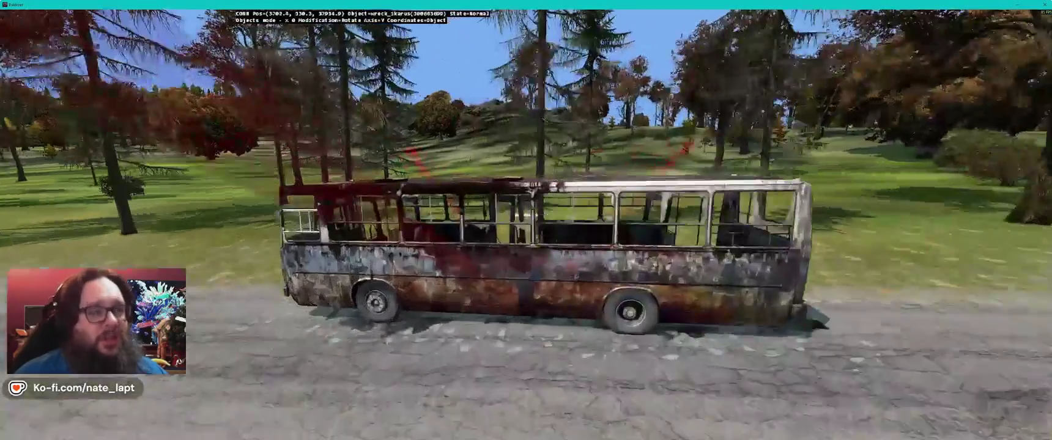
key(w)
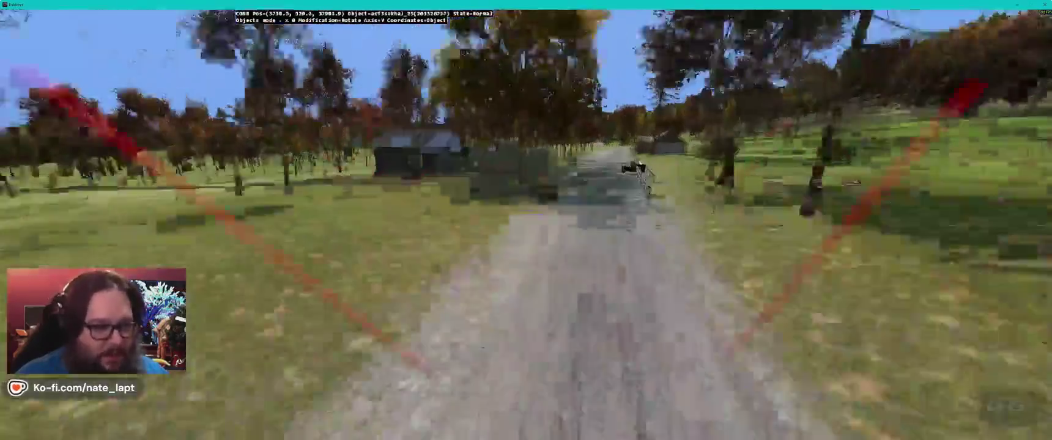
Step: Fly along the dirt road and across the fields to circle the two village houses
key(w)
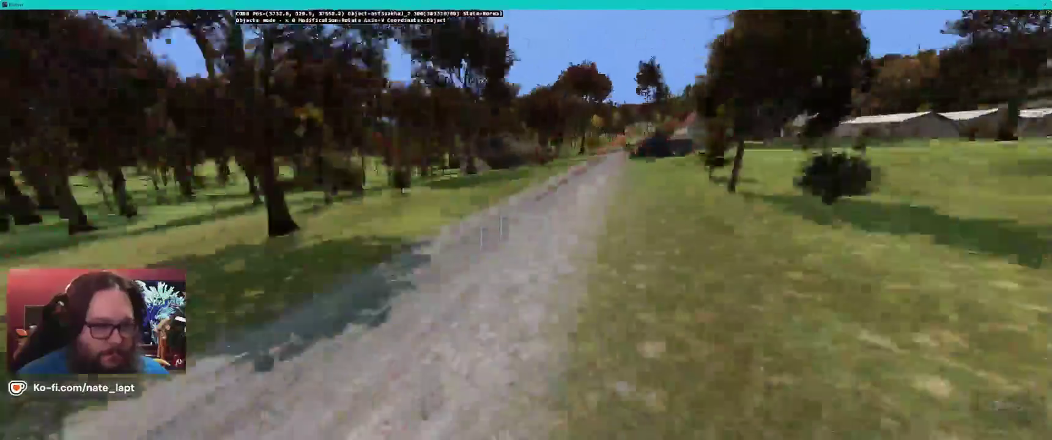
key(w)
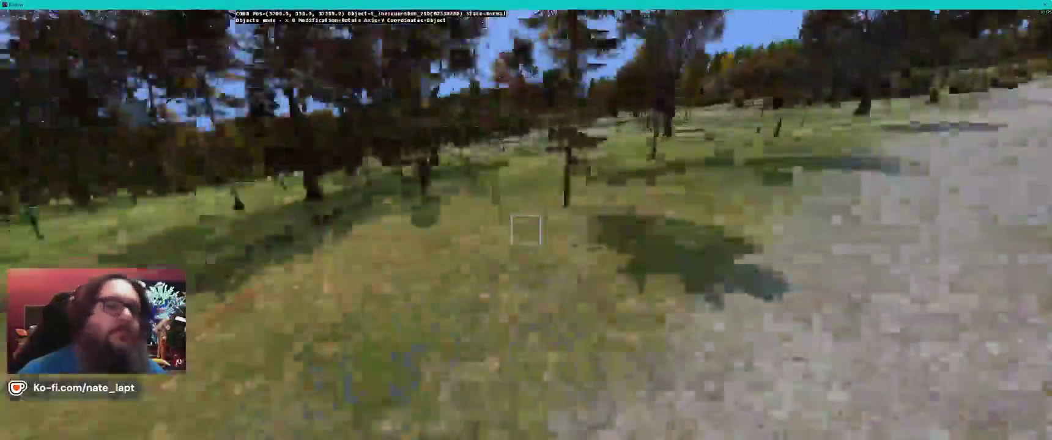
key(w)
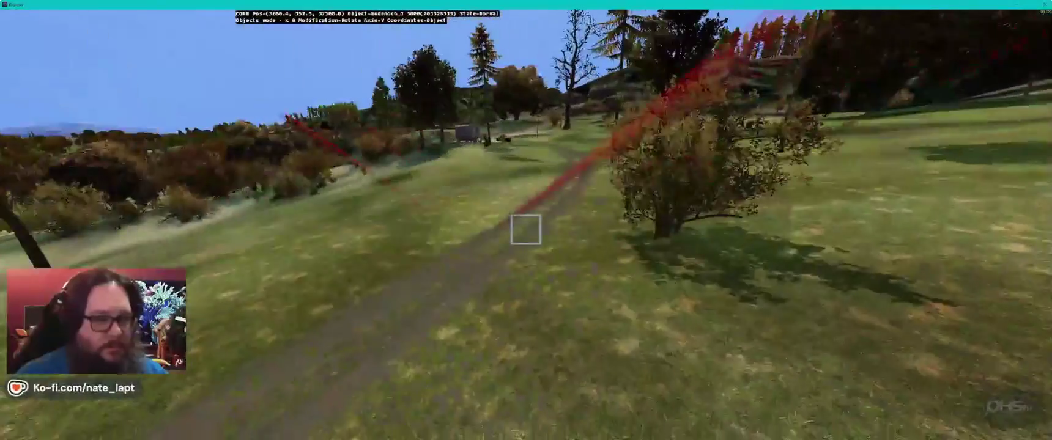
key(w)
key(w)
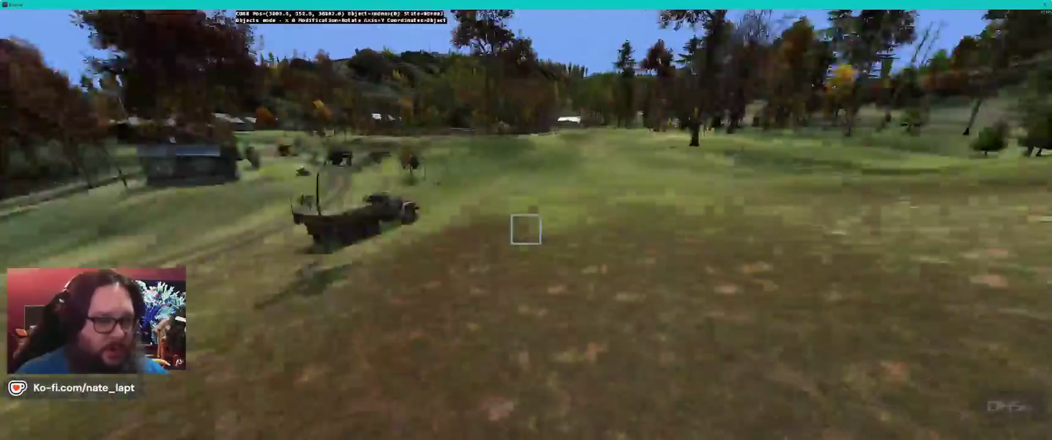
key(w)
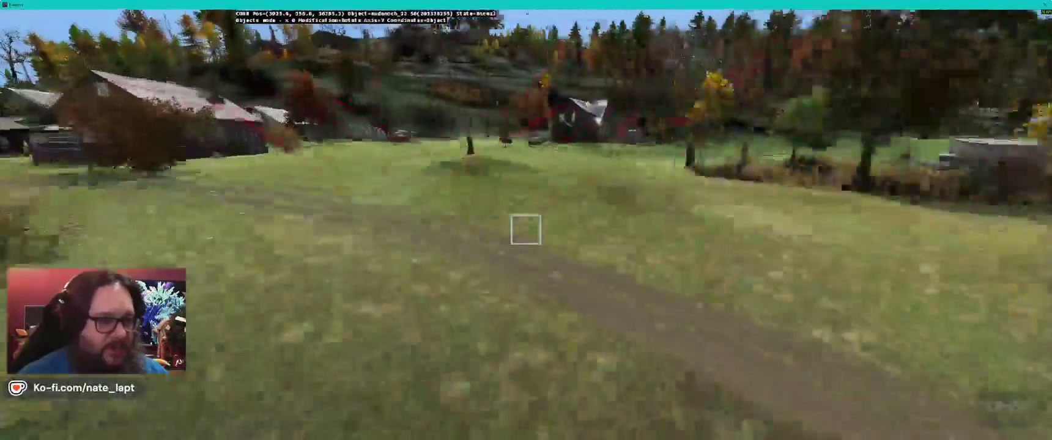
key(w)
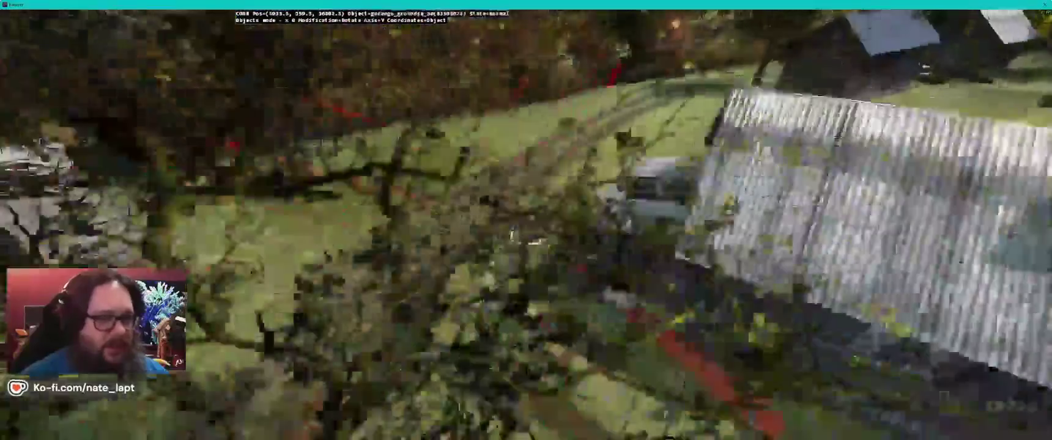
key(w)
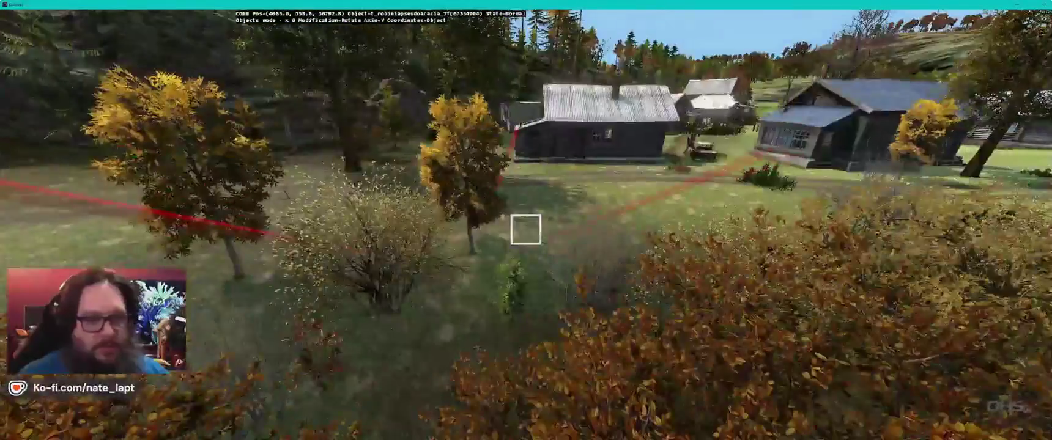
key(w)
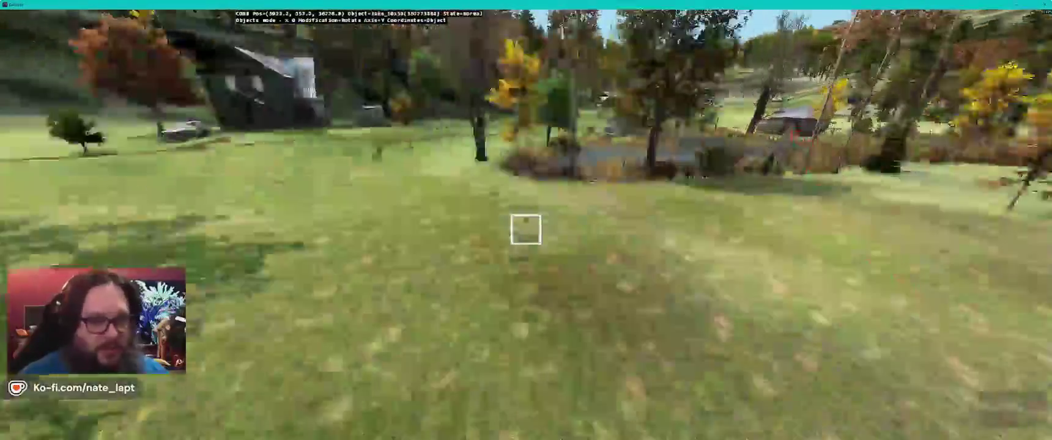
key(w)
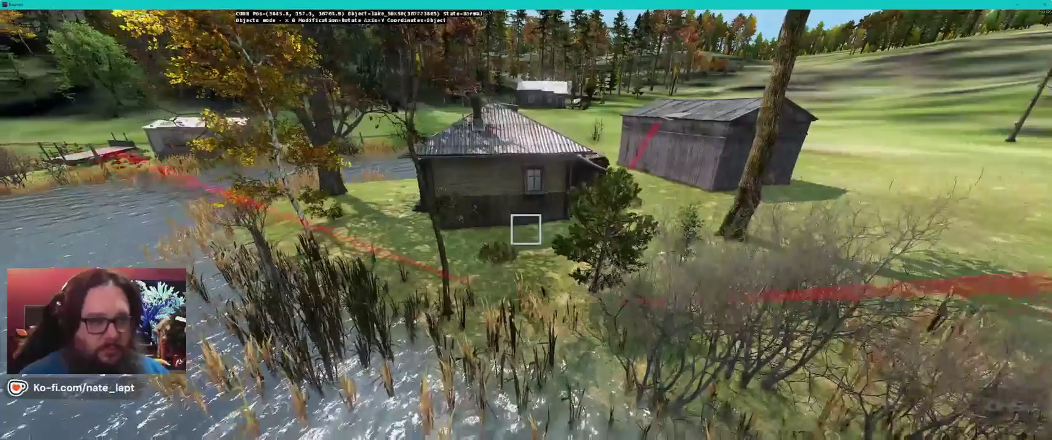
key(w)
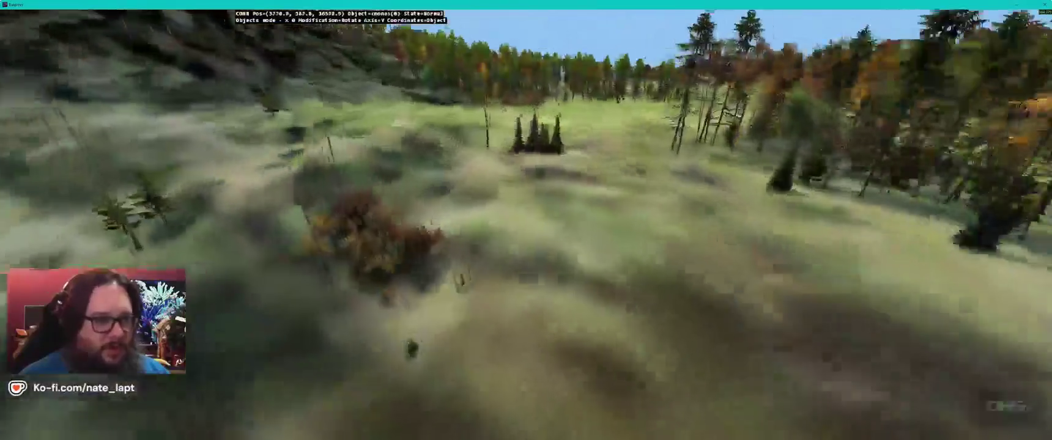
Step: Fly over the rocky forested slope toward the clearing with buildings and vehicles
key(w)
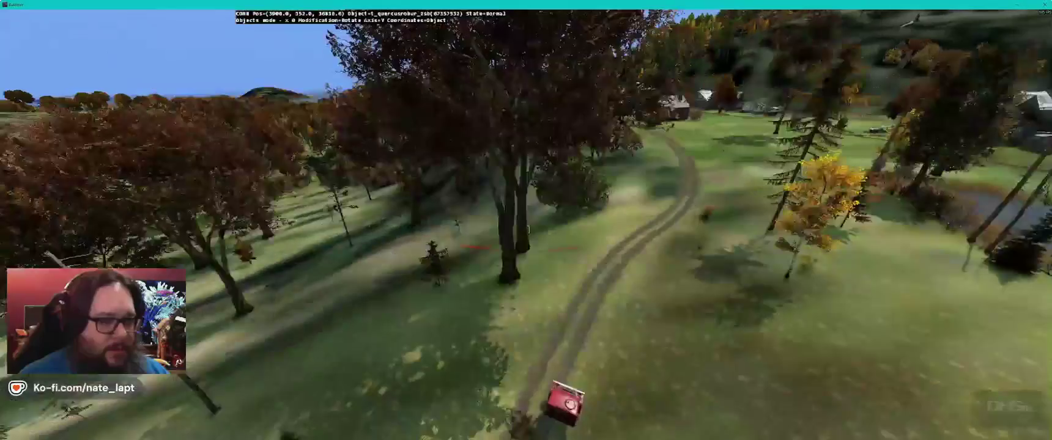
key(w)
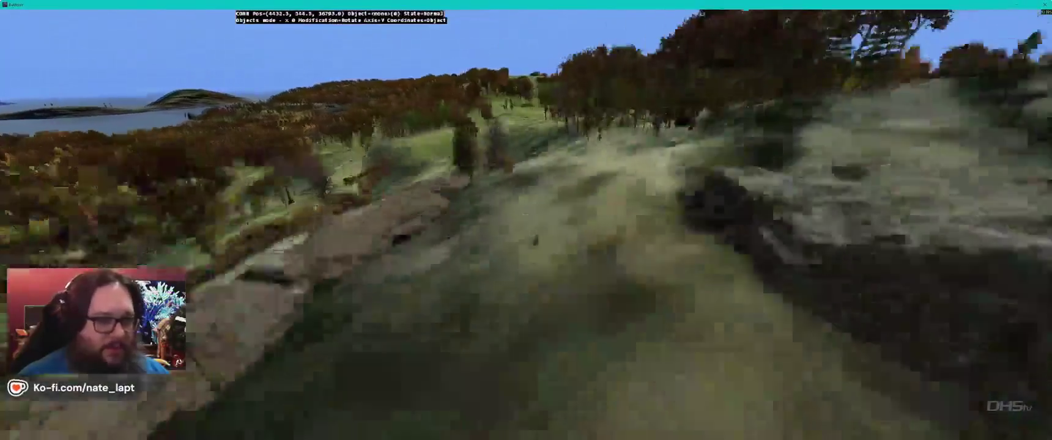
key(w)
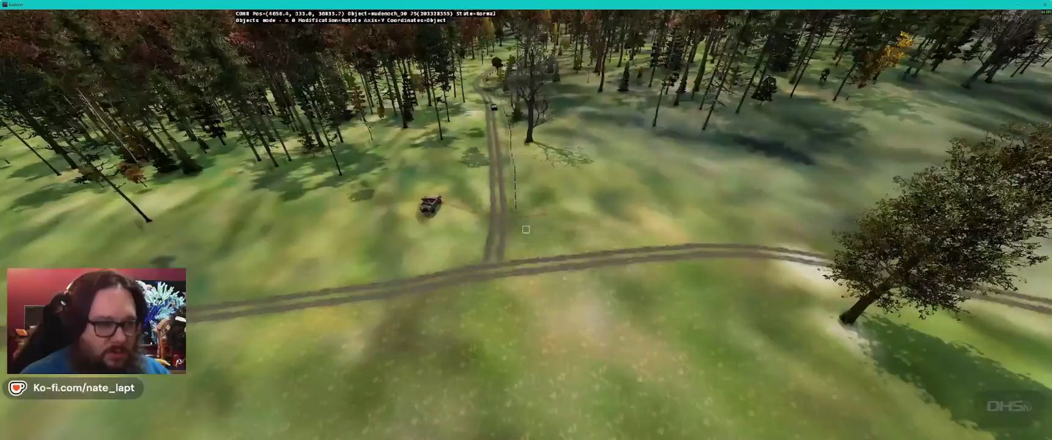
key(w)
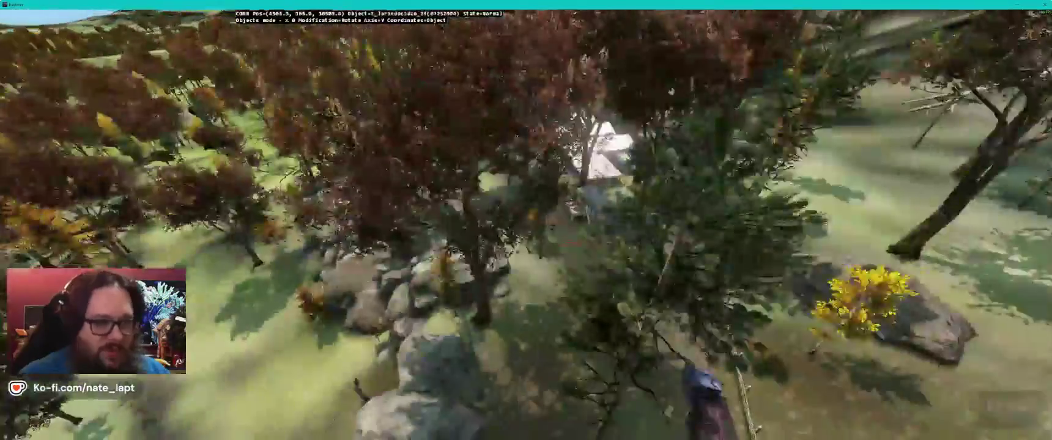
key(w)
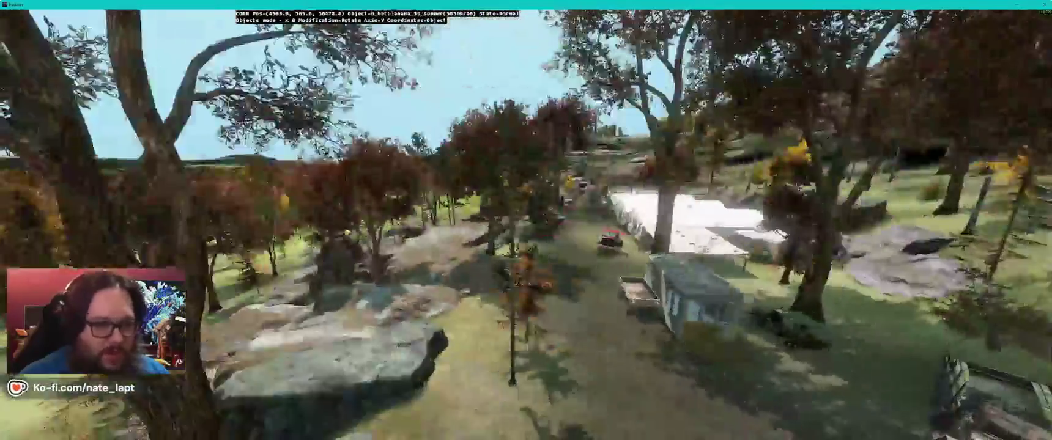
Step: Inspect the wrecked bus's rusty side at ground level, then climb high above the village
key(w)
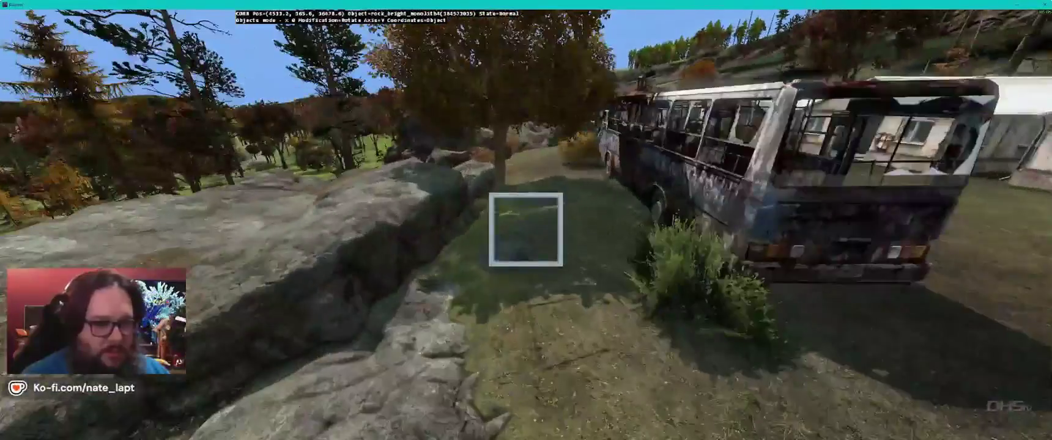
key(w)
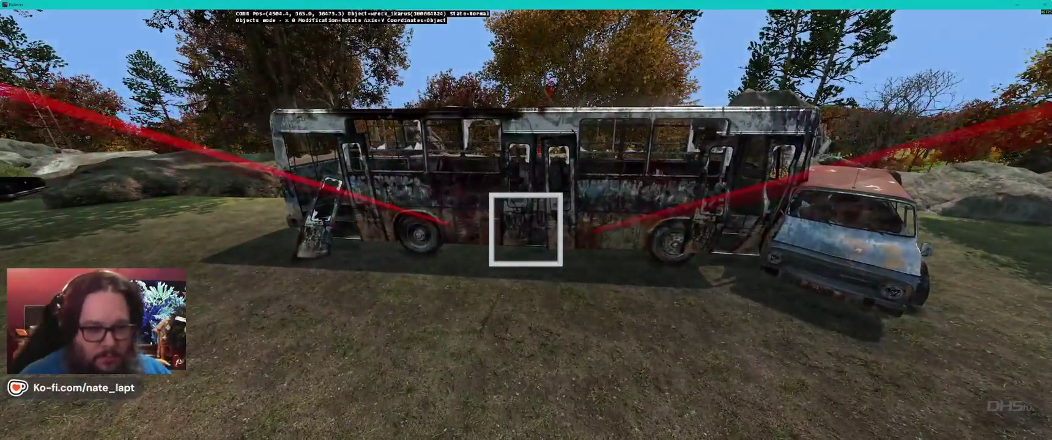
key(w)
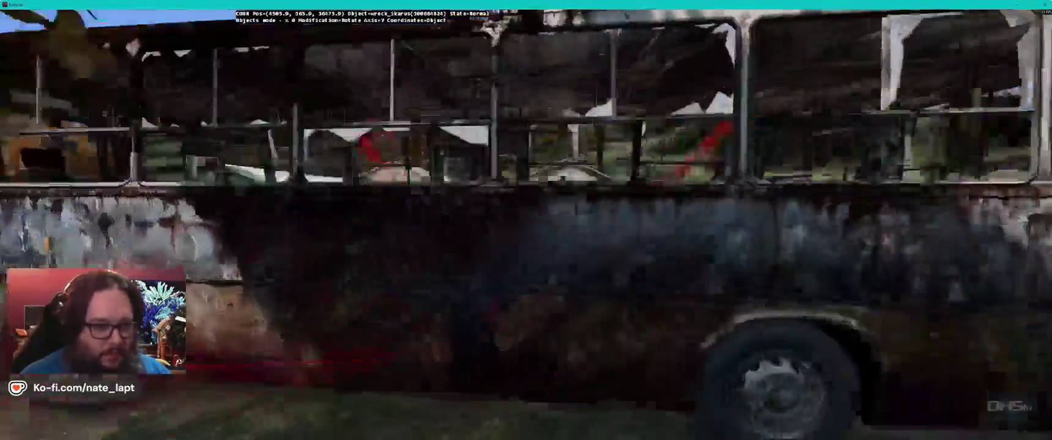
key(s)
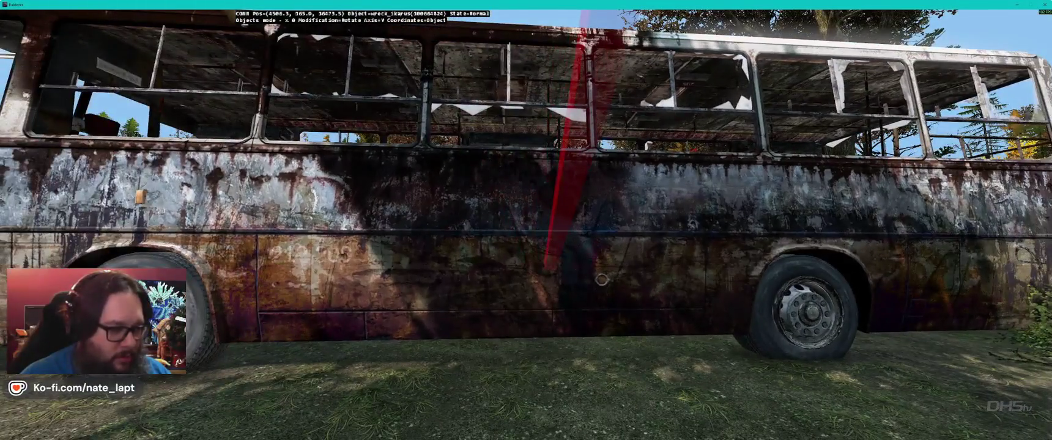
key(a)
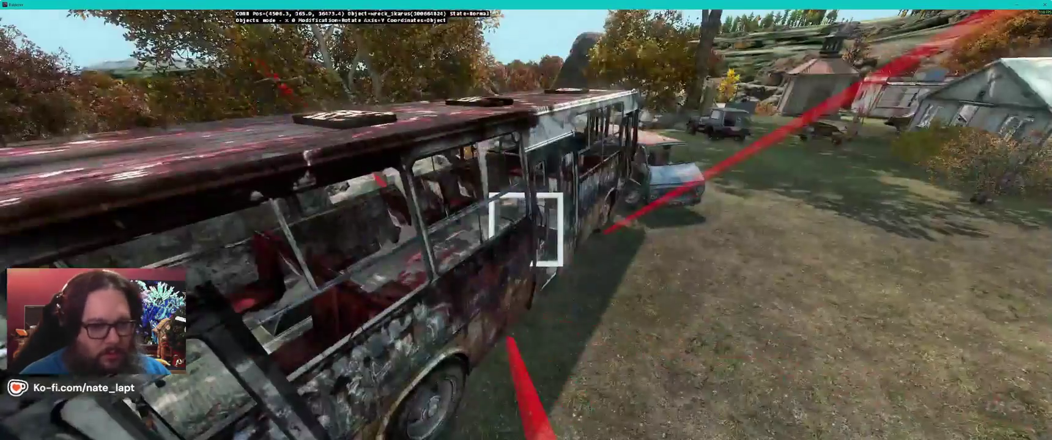
key(q)
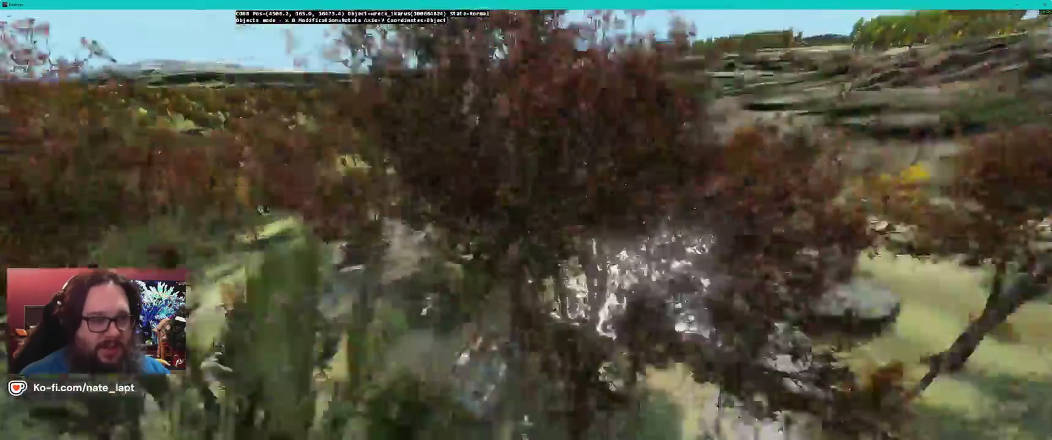
key(q)
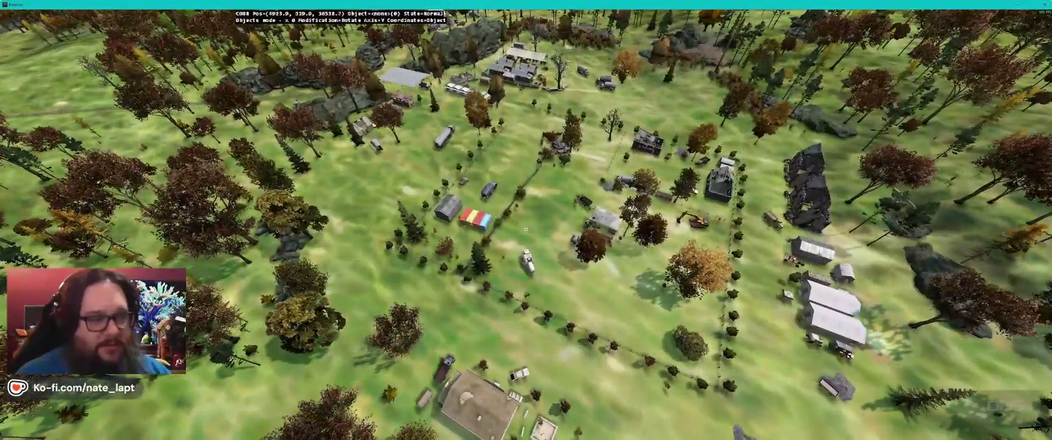
Step: Fly over the village and lake shore to the runway, then east to the cliffs and bridge tower
key(w)
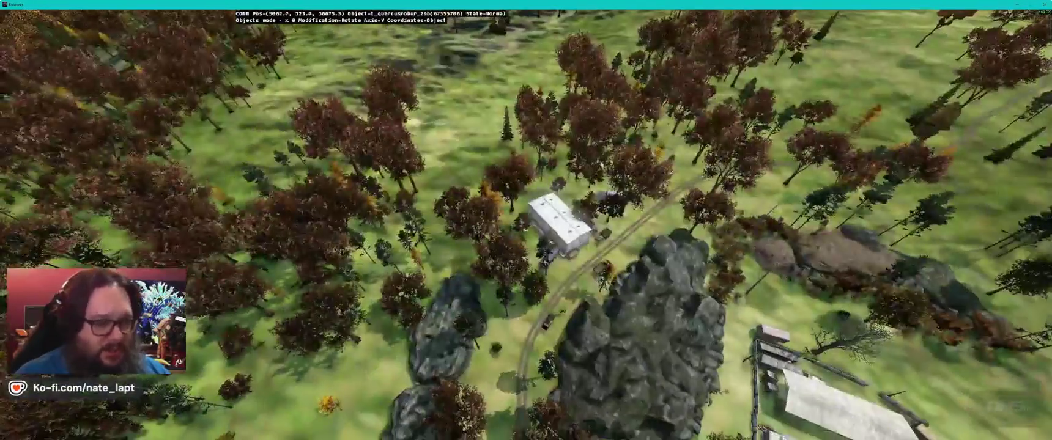
key(z)
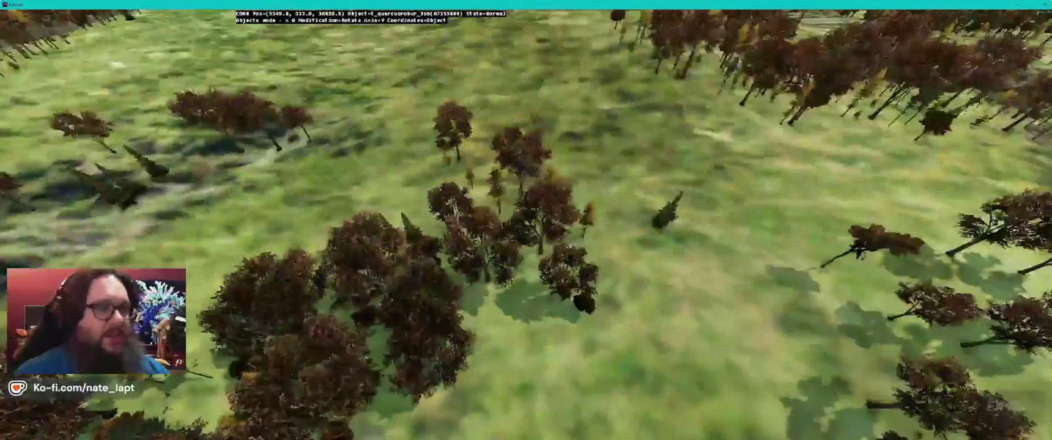
key(q)
key(z)
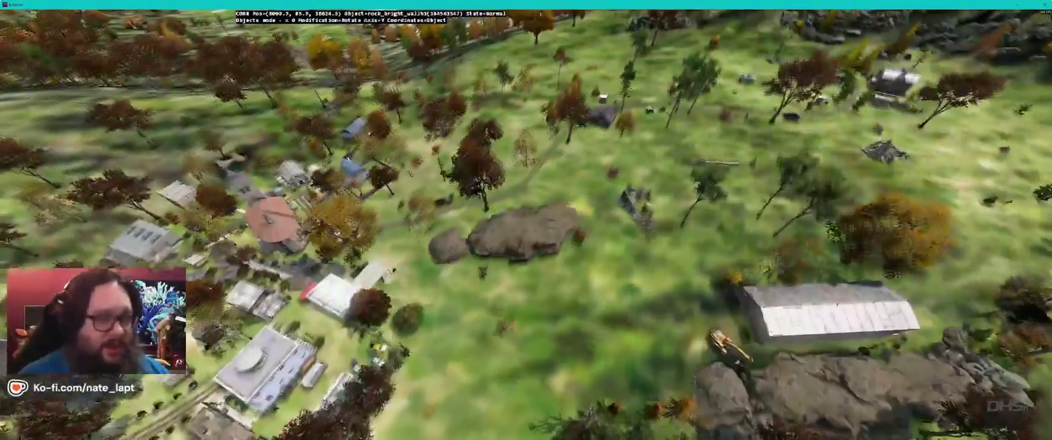
key(q)
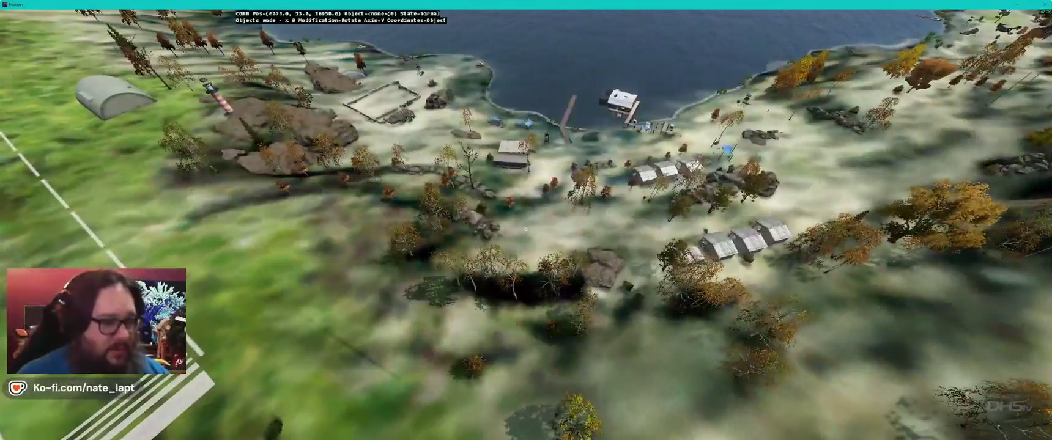
key(w)
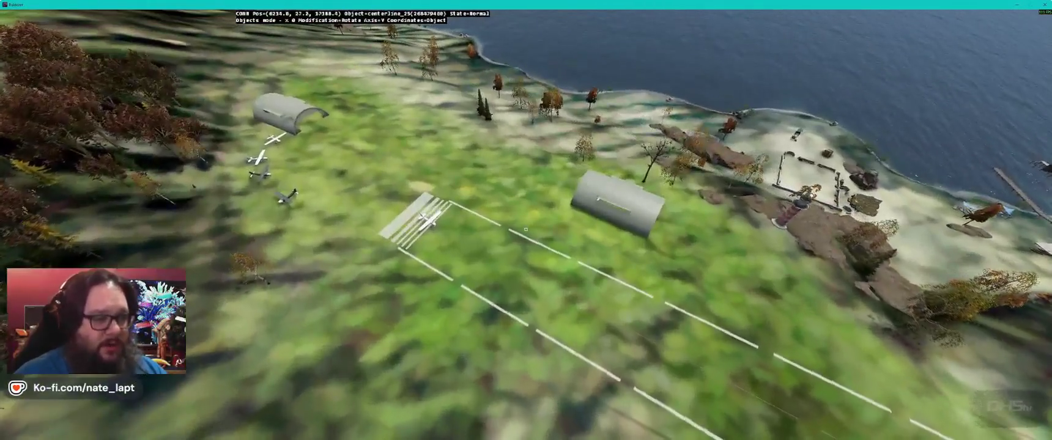
key(z)
key(w)
key(q)
key(w)
key(z)
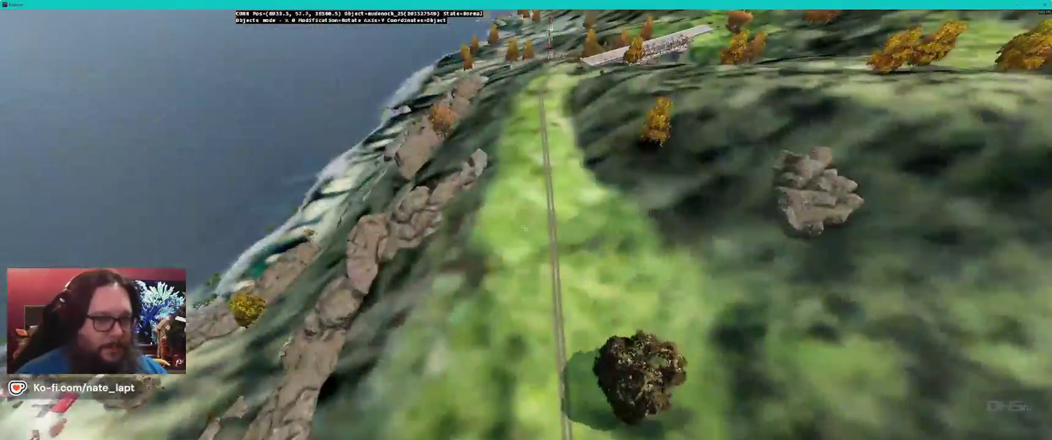
key(w)
key(s)
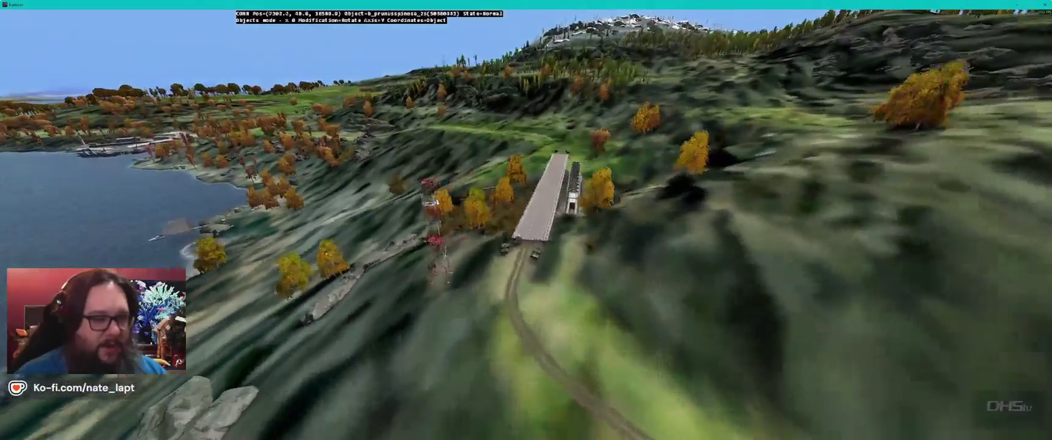
Step: Fly over the harbour and hills to the lake, looking down on the bridge and submarine
key(w)
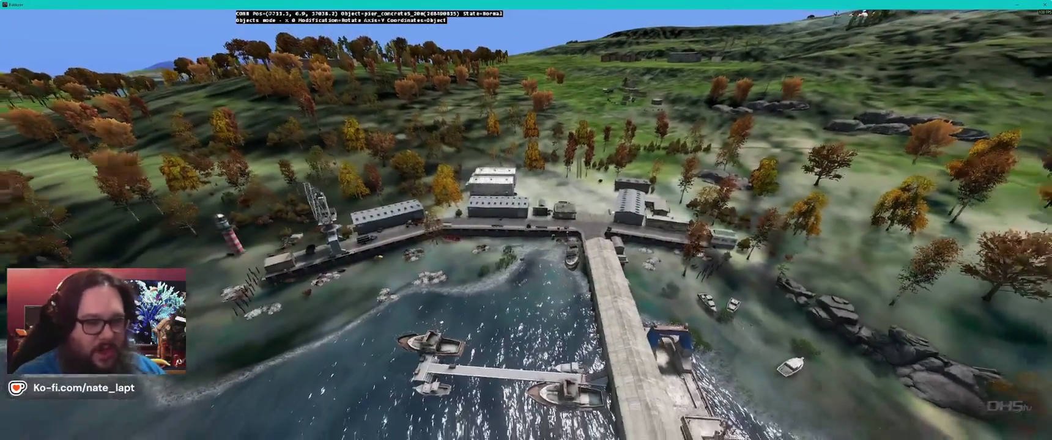
key(s)
key(Down)
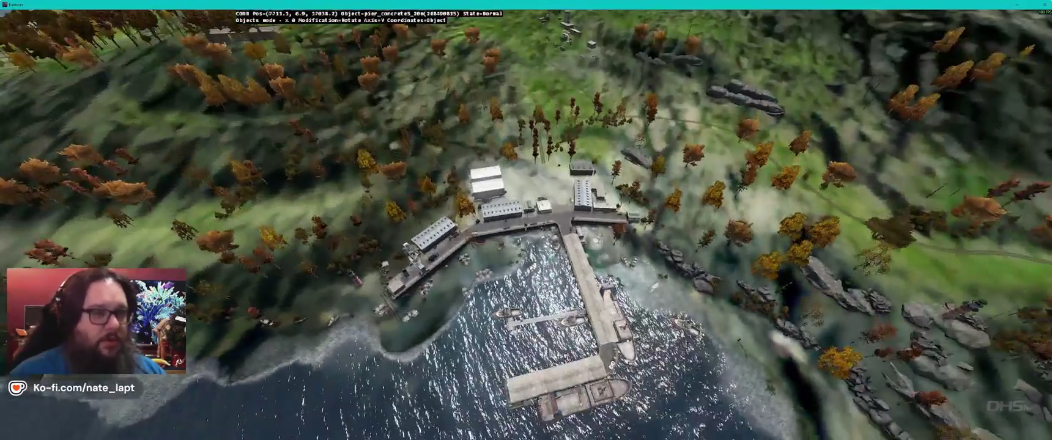
key(w)
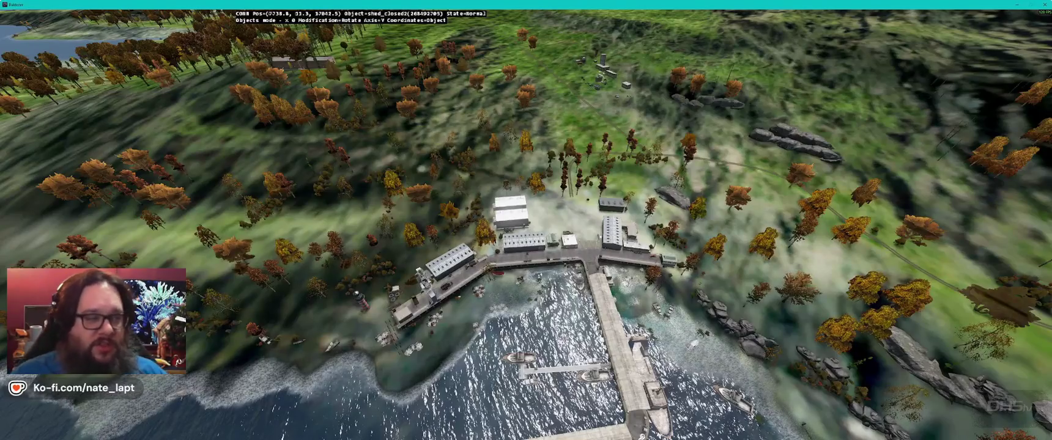
key(w)
key(Up)
key(w)
key(w)
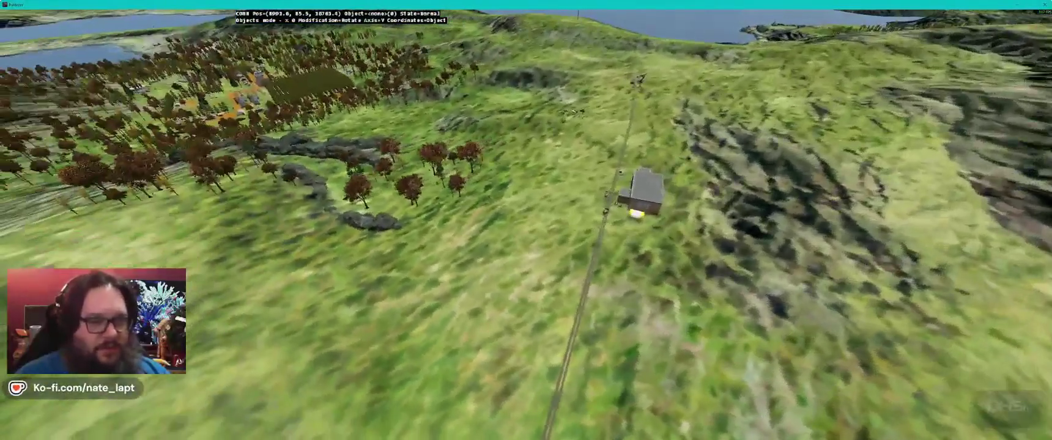
key(w)
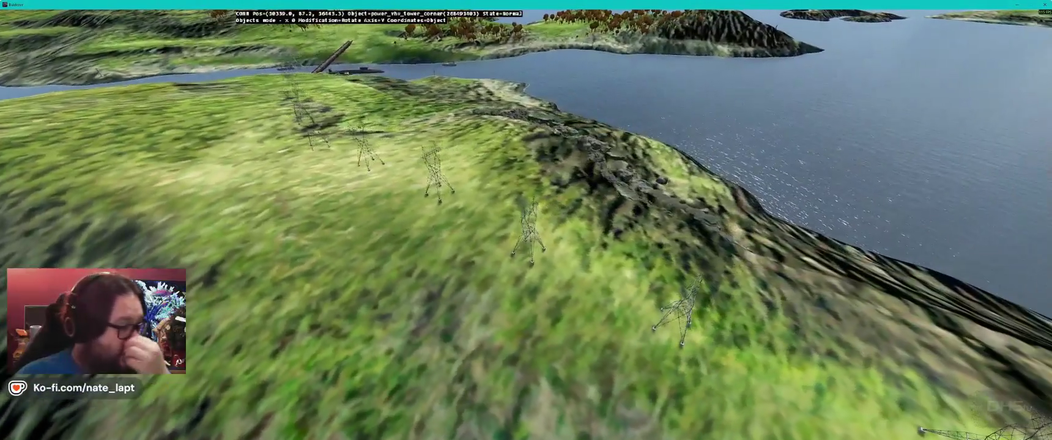
key(w)
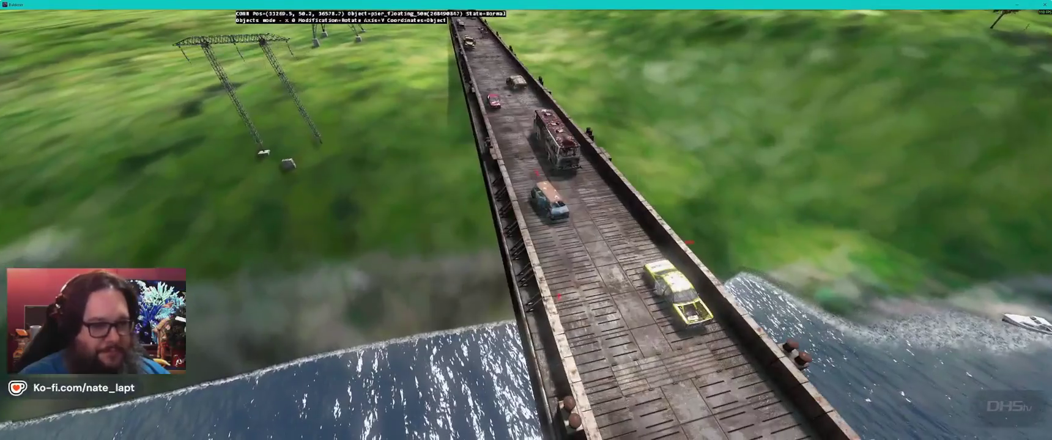
Step: Fly down to the wrecked bus on the bridge and lift it slightly above the deck
key(w)
key(s)
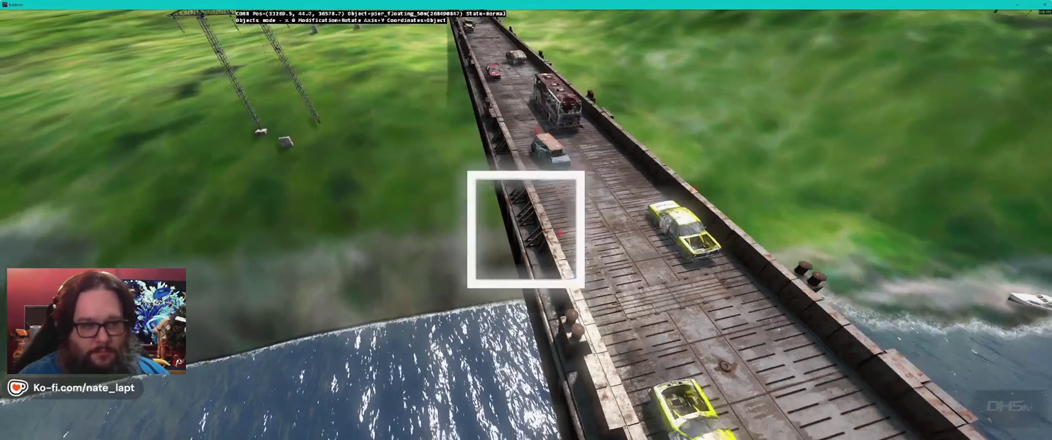
key(w)
key(s)
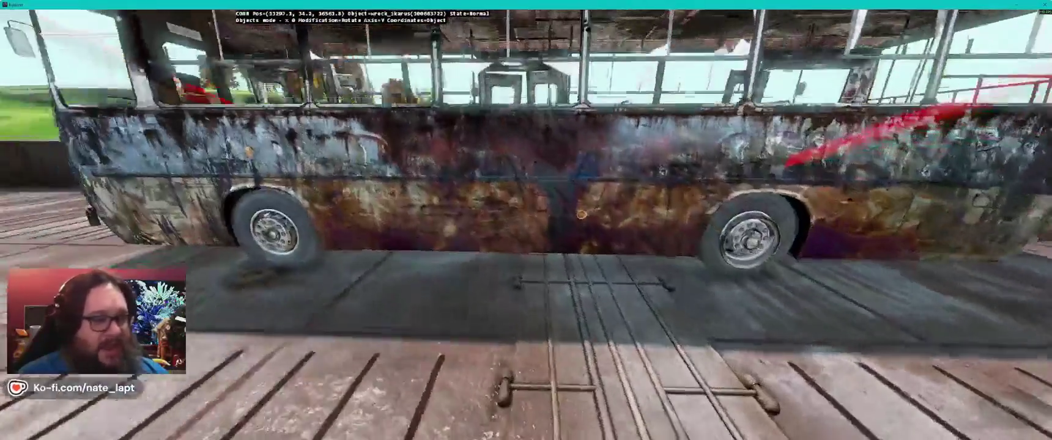
key(s)
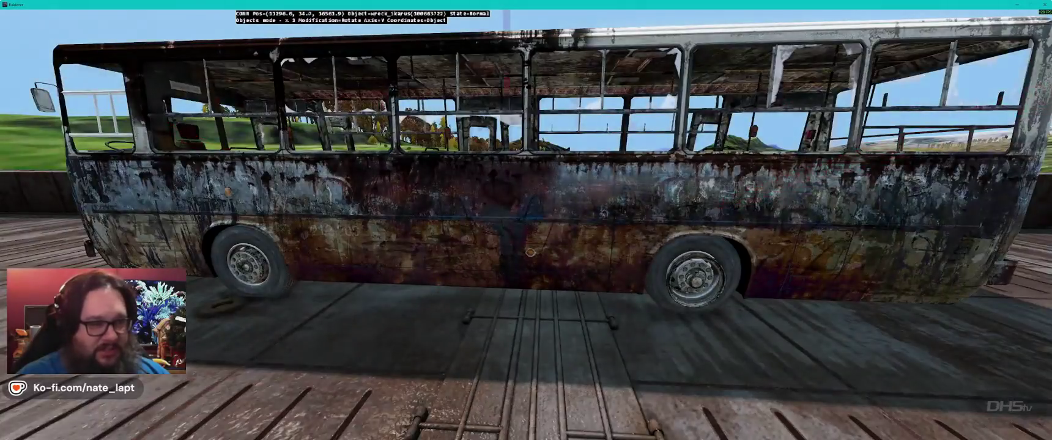
key(Page_Up)
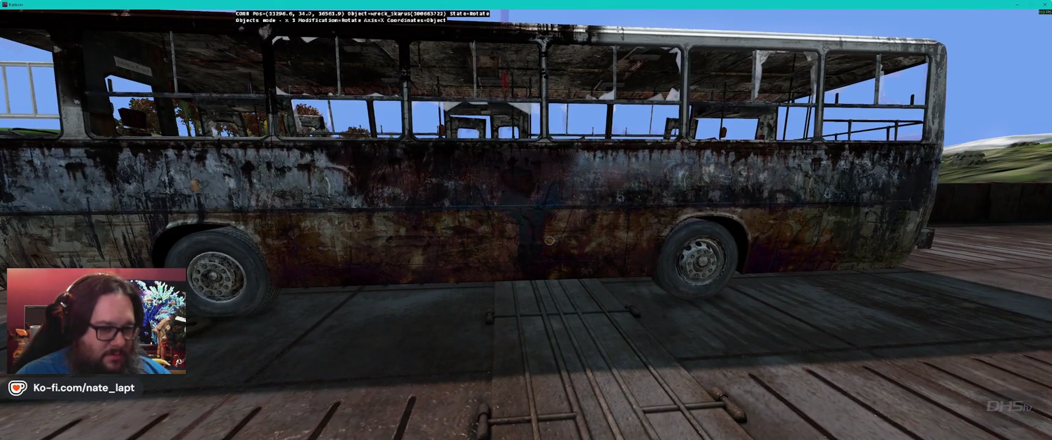
Step: Turn the bus wreck slightly about its vertical Y axis, tilt it about X, and adjust its height
drag(549, 242, 550, 241)
key(shift)
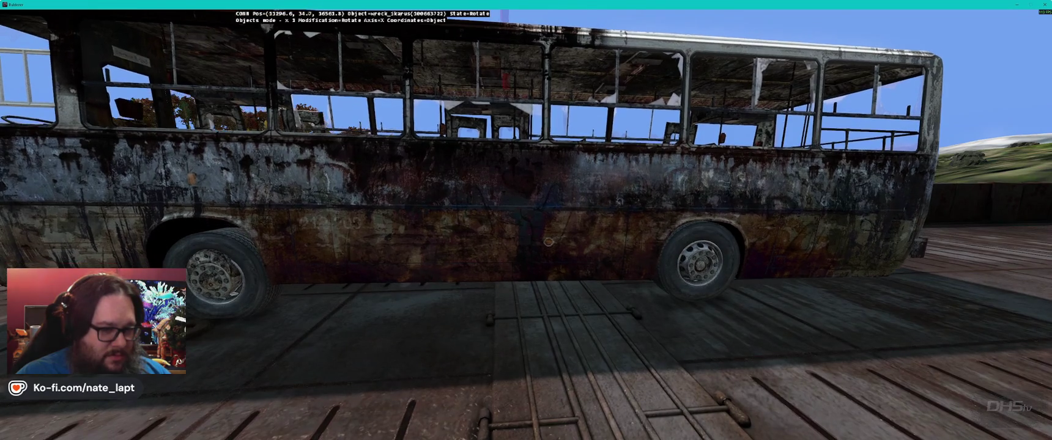
drag(549, 240, 551, 242)
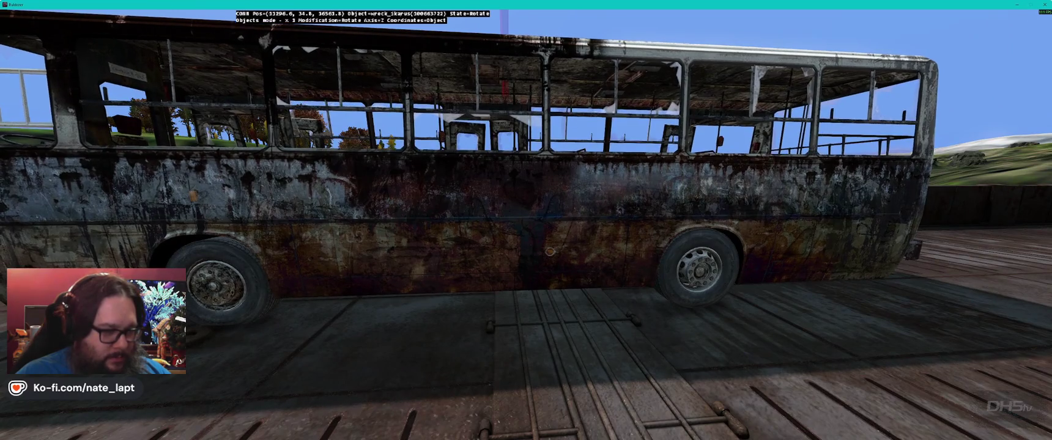
drag(550, 253, 550, 252)
key(x)
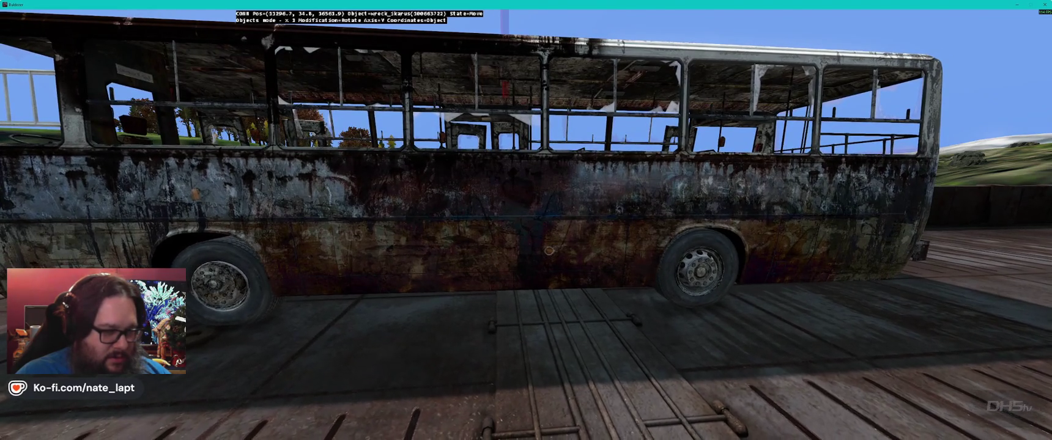
key(alt)
drag(549, 251, 550, 253)
key(alt)
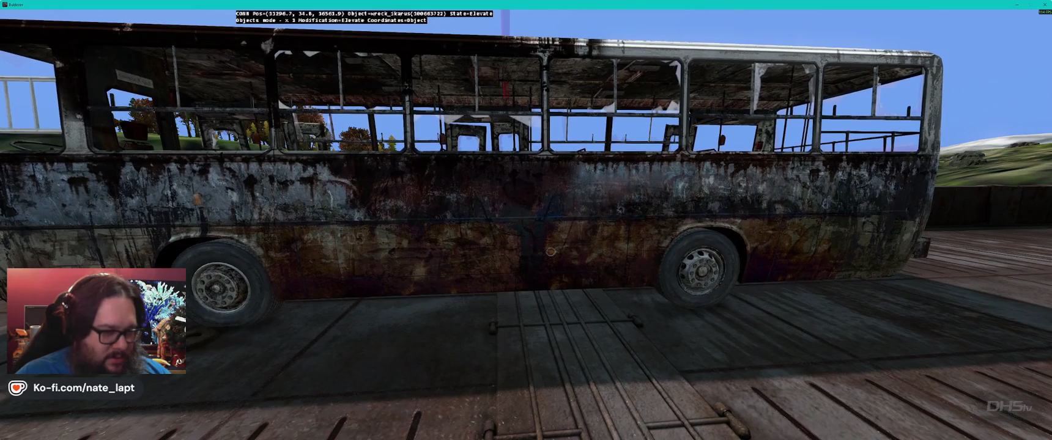
Step: Check the result from the door side, down the aisle, and beside the red car
key(w)
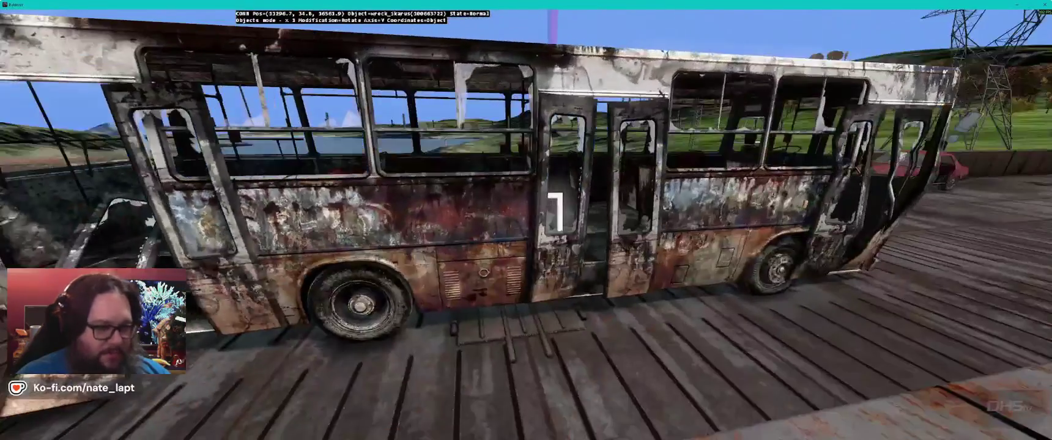
key(w)
key(s)
key(a)
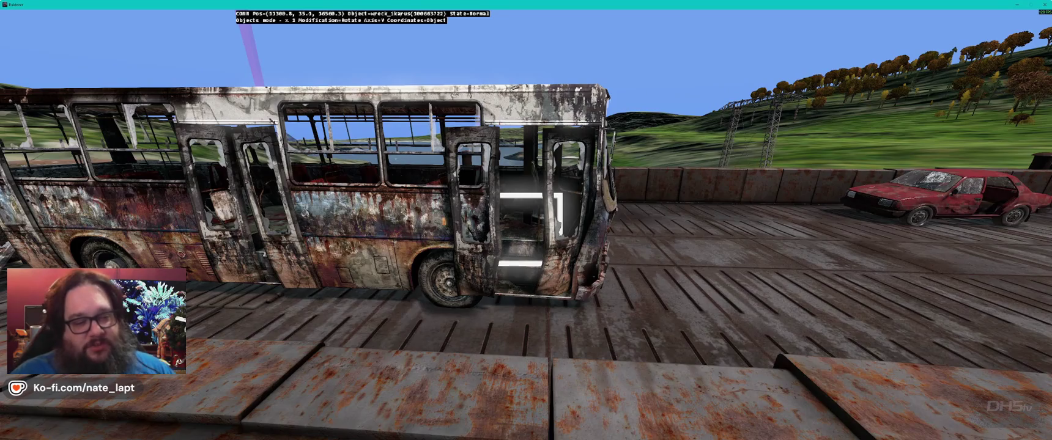
Step: Pull back from the bridge and fly over the coast to the airfield hangar and apron
key(s)
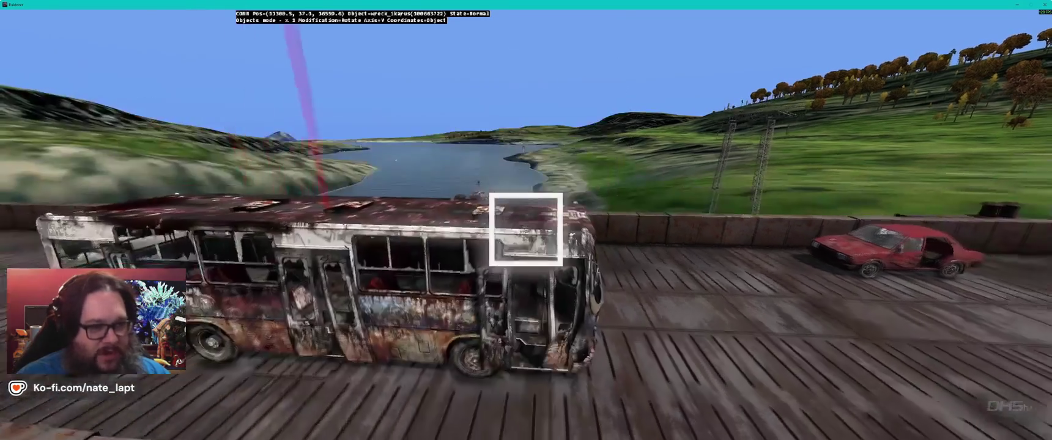
key(a)
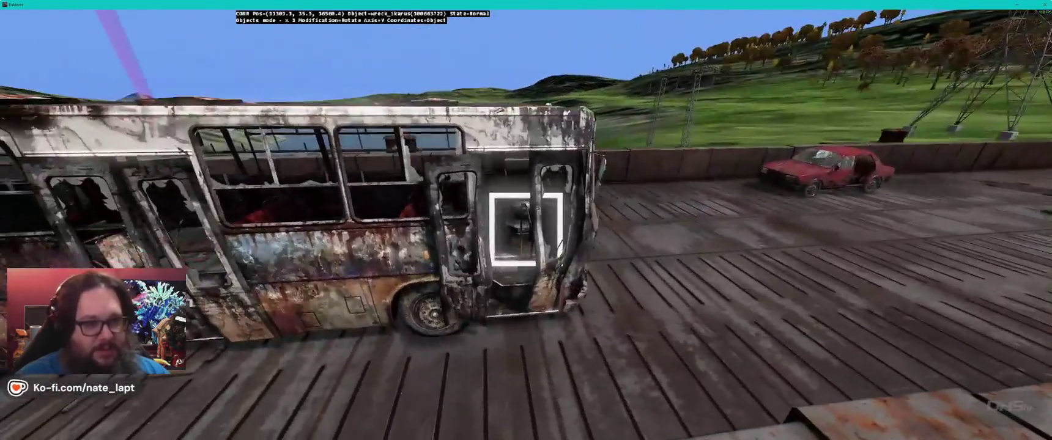
key(s)
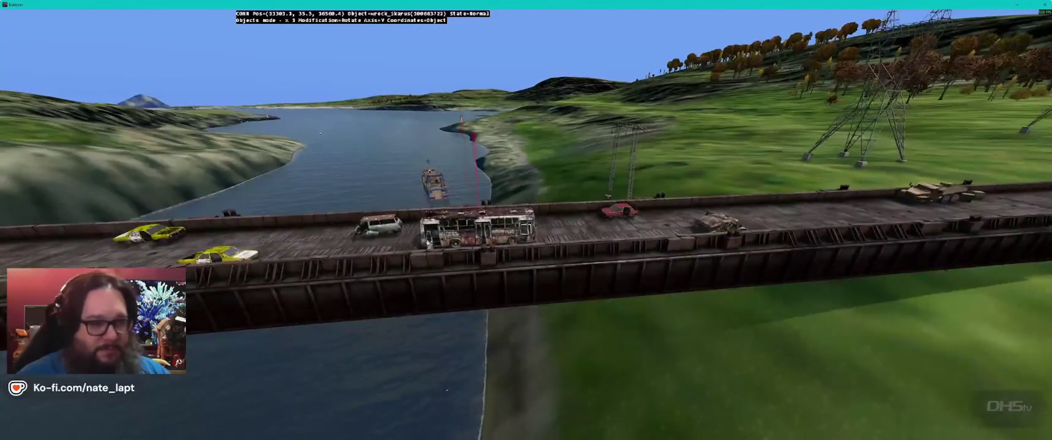
key(w)
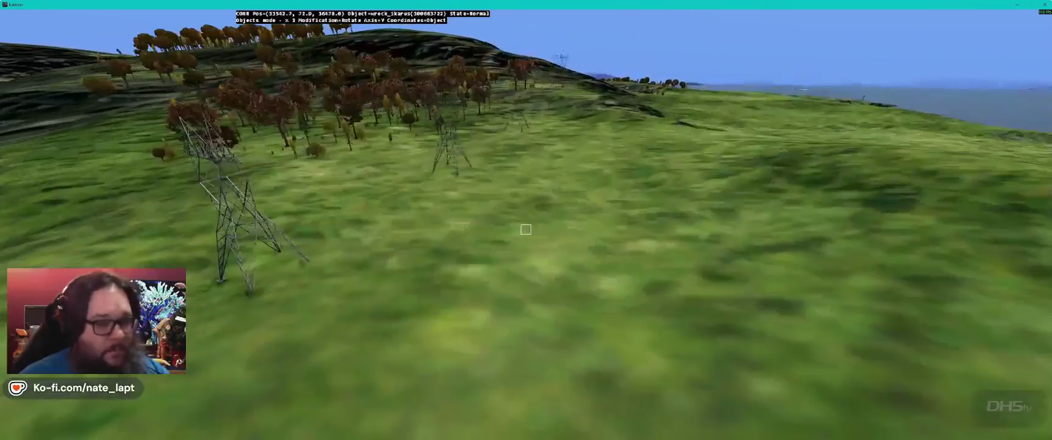
key(w)
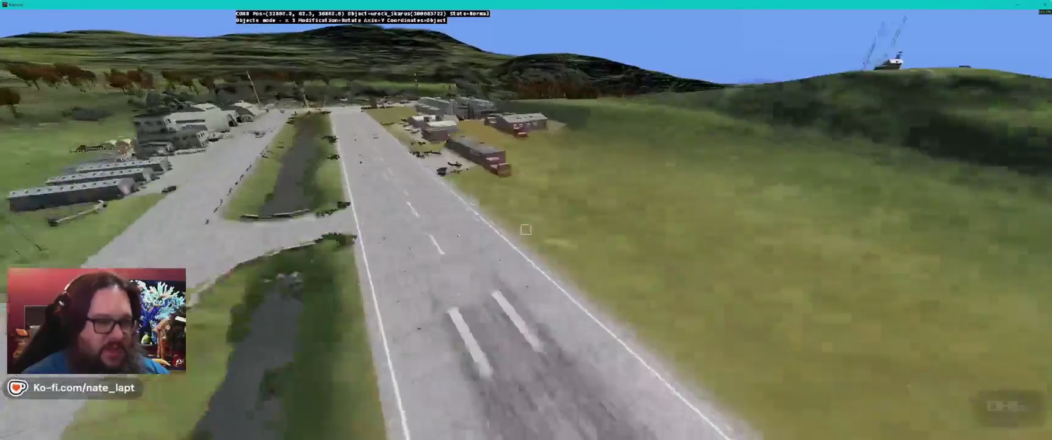
key(w)
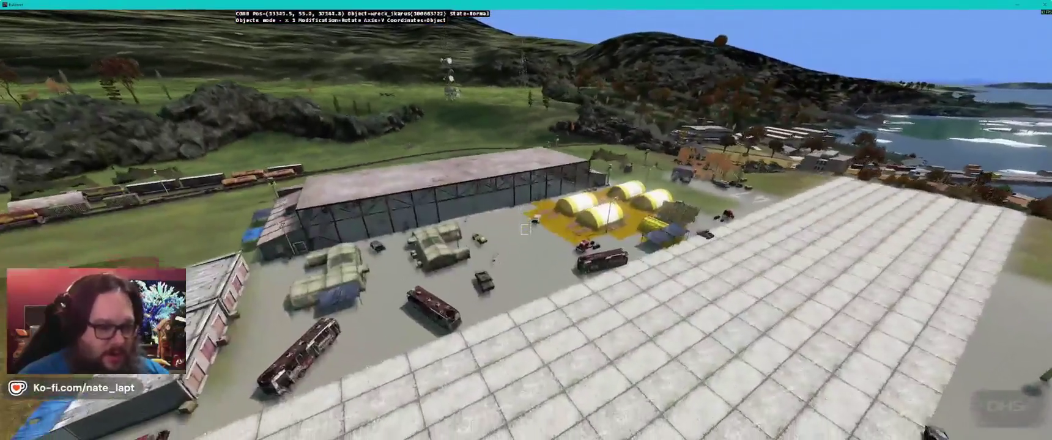
Step: Inspect the airfield bus wreck at ground level, from its side to its front end
key(w)
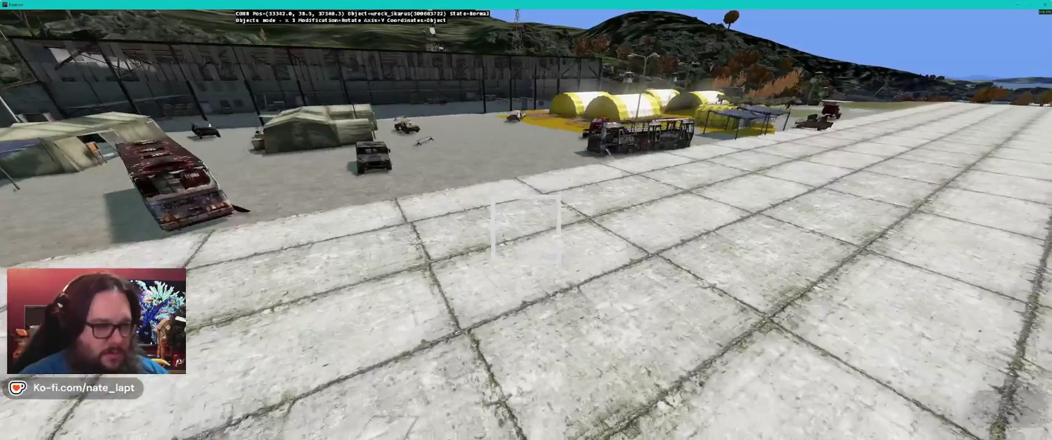
key(w)
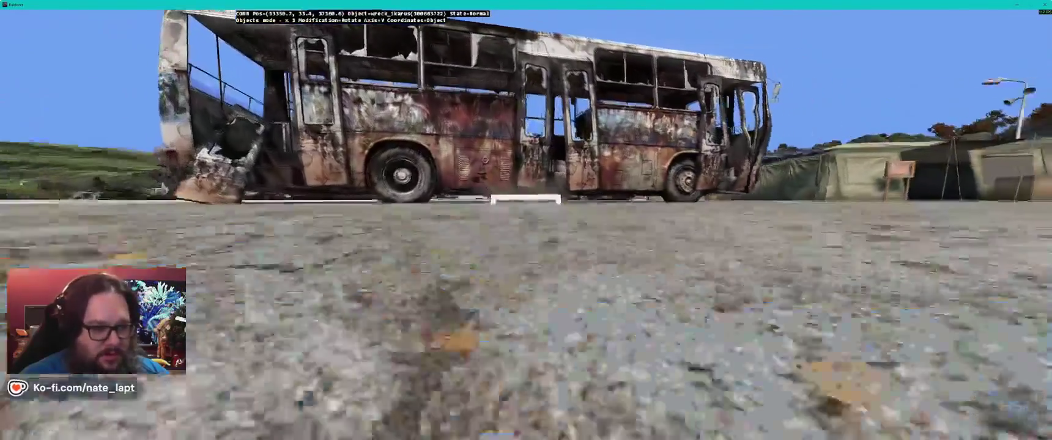
key(s)
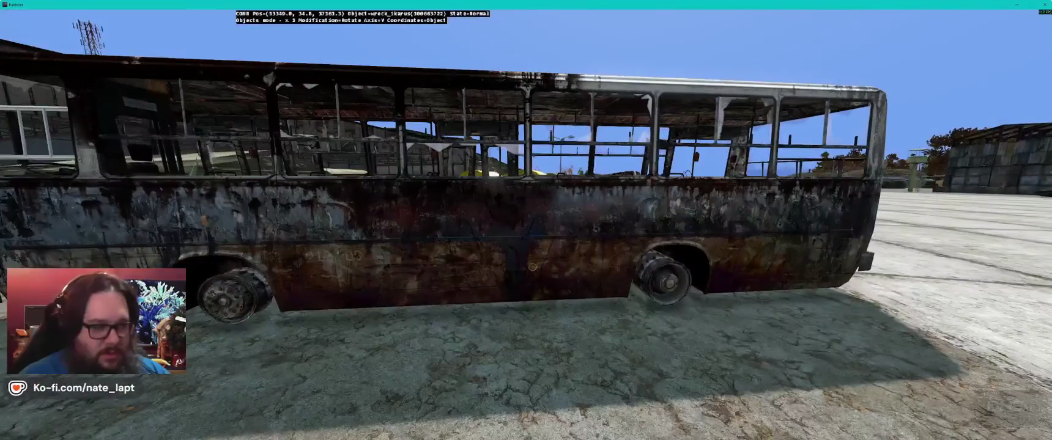
key(a)
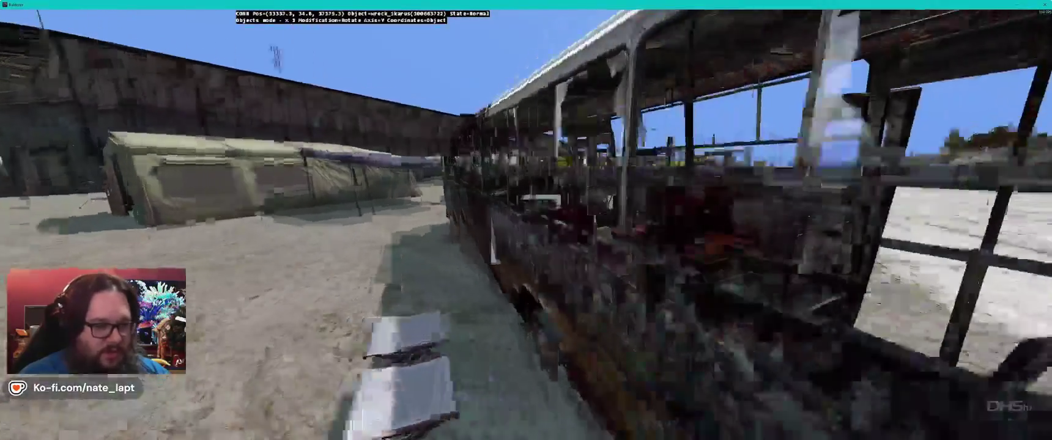
key(w)
key(s)
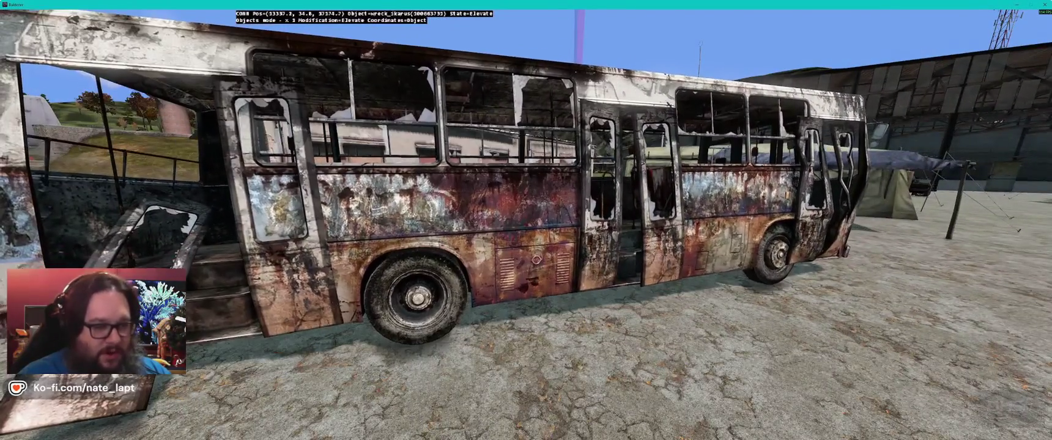
Step: Tilt the selected wreck_skarus around its Z axis so it leans onto one side
mouse_move(526, 220)
mouse_down()
mouse_move(526, 202)
mouse_move(526, 220)
mouse_up()
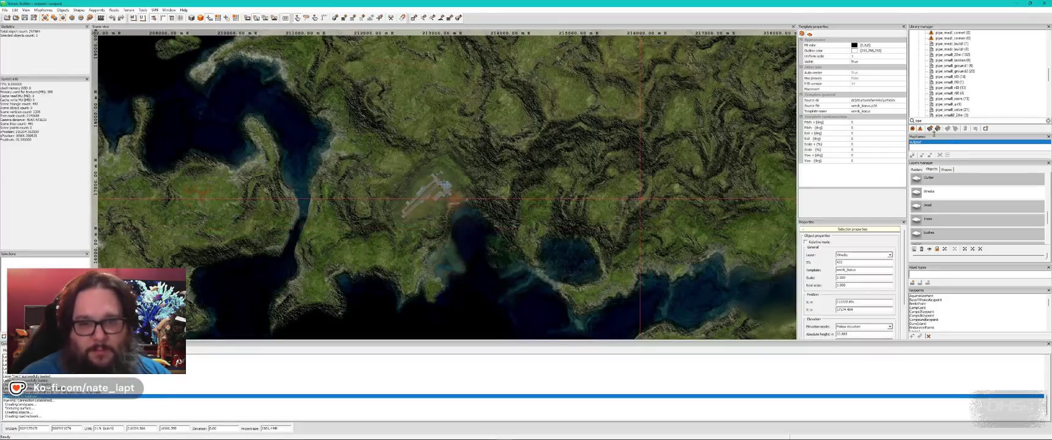
double_click(927, 121)
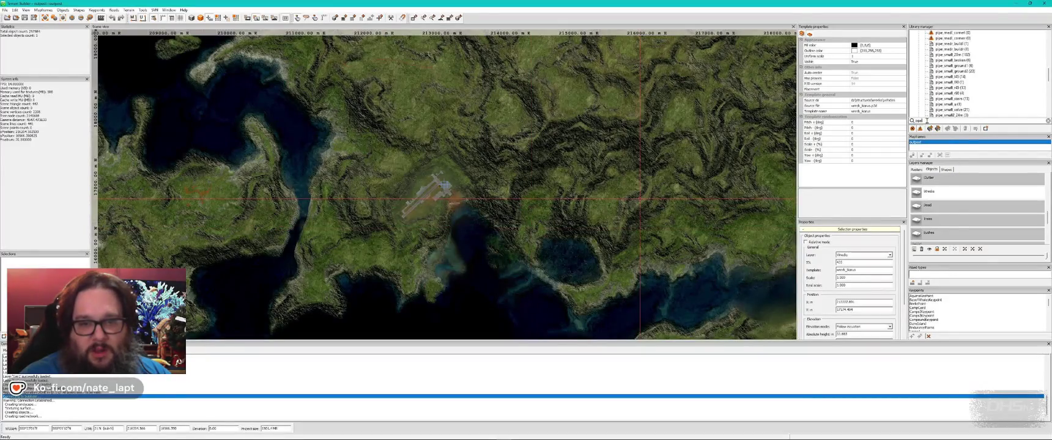
Step: Filter the library search for 'ikarus' and save the project
key(BackSpace)
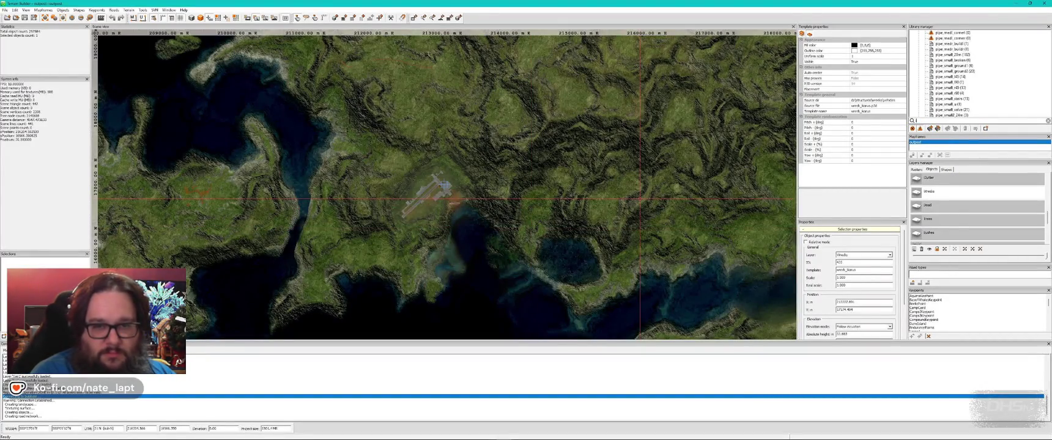
text(ikarus)
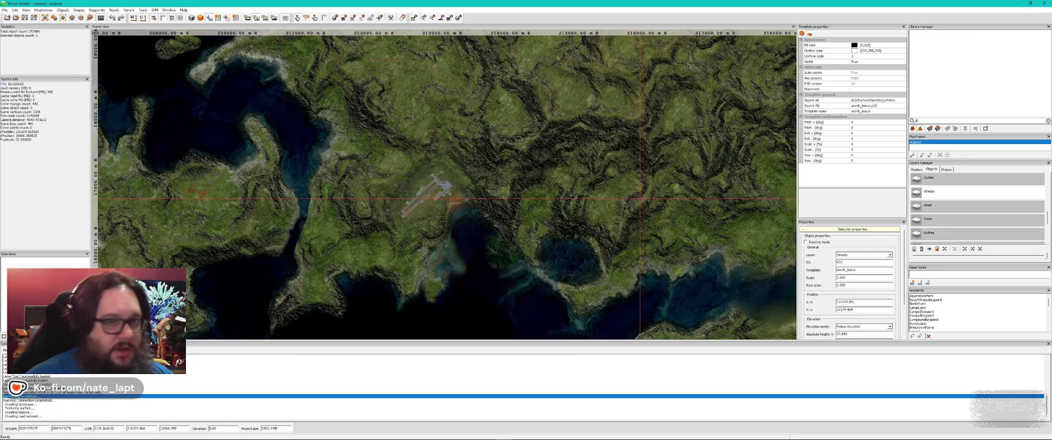
click(25, 18)
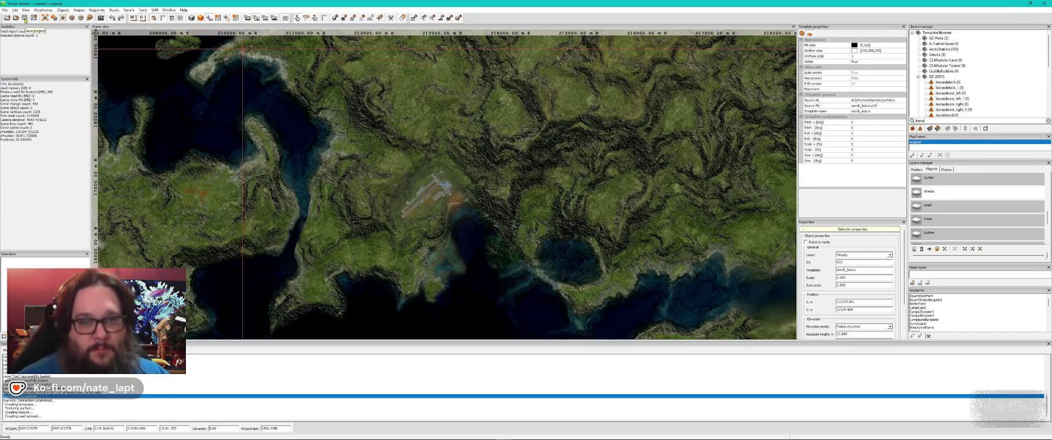
Step: Scroll the Library manager tree to the ikaruswheel and wreck_ikarus templates
scroll(972, 102, down, 2)
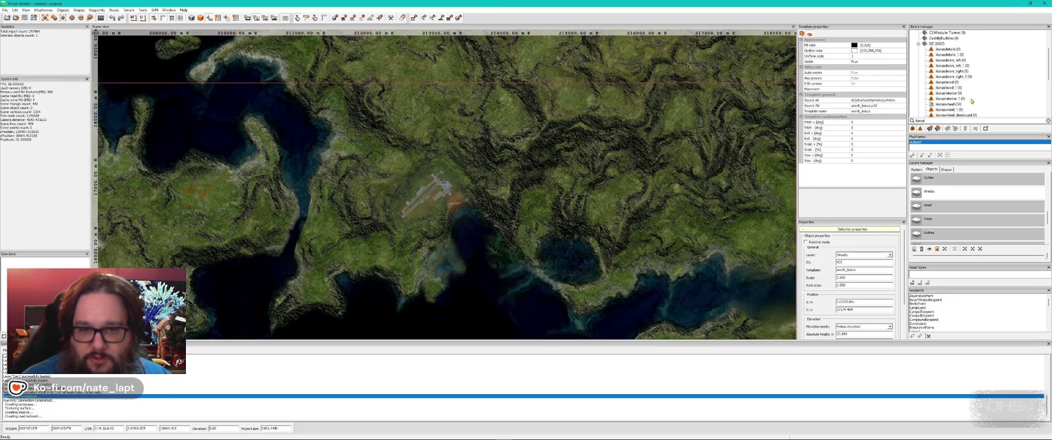
scroll(953, 95, up, 2)
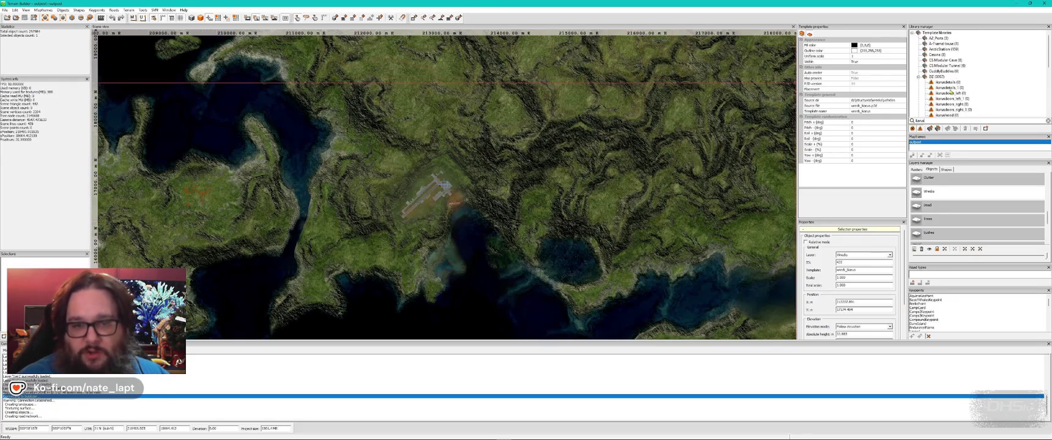
scroll(979, 98, down, 2)
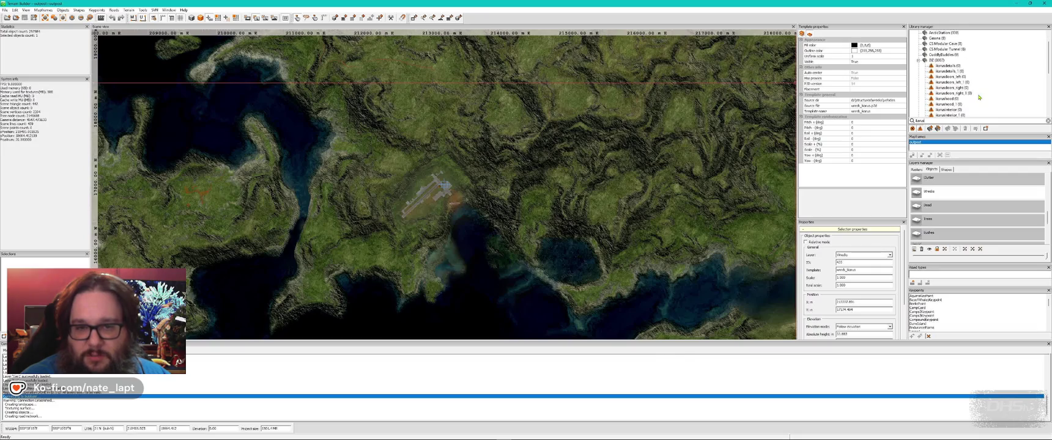
scroll(978, 98, down, 3)
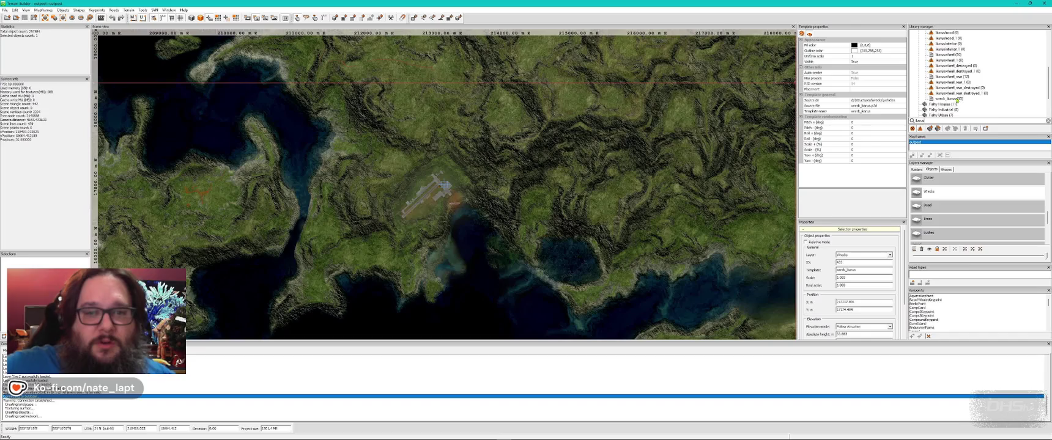
Step: Place an upright ikaruswheel_rear beside the rusted bus wreck
click(947, 60)
key(alt+Tab)
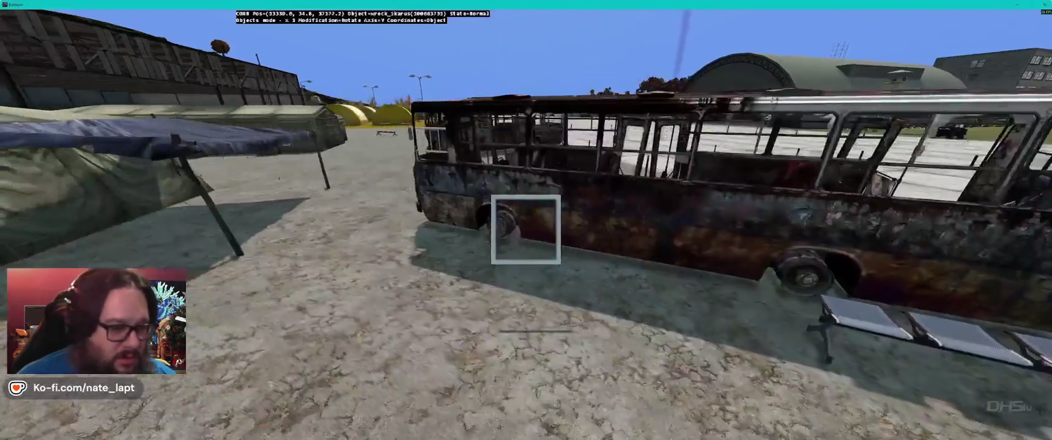
key(alt+Tab)
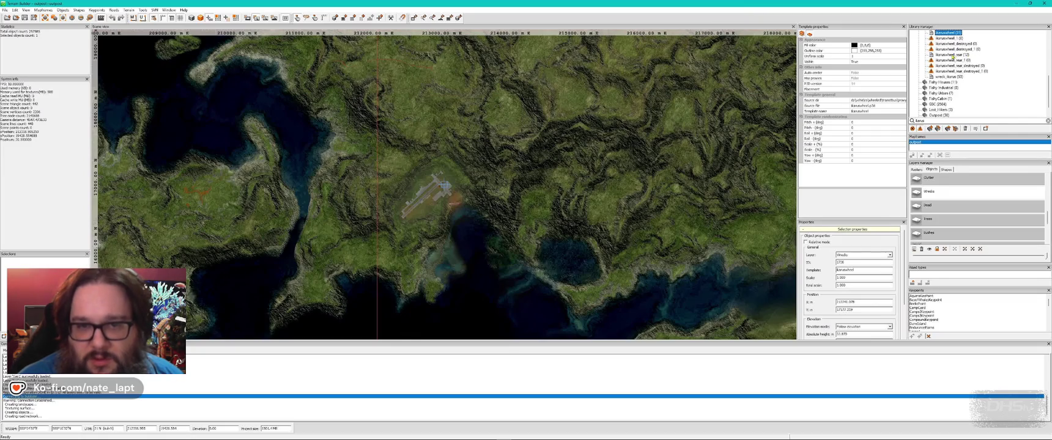
key(alt+Tab)
key(Insert)
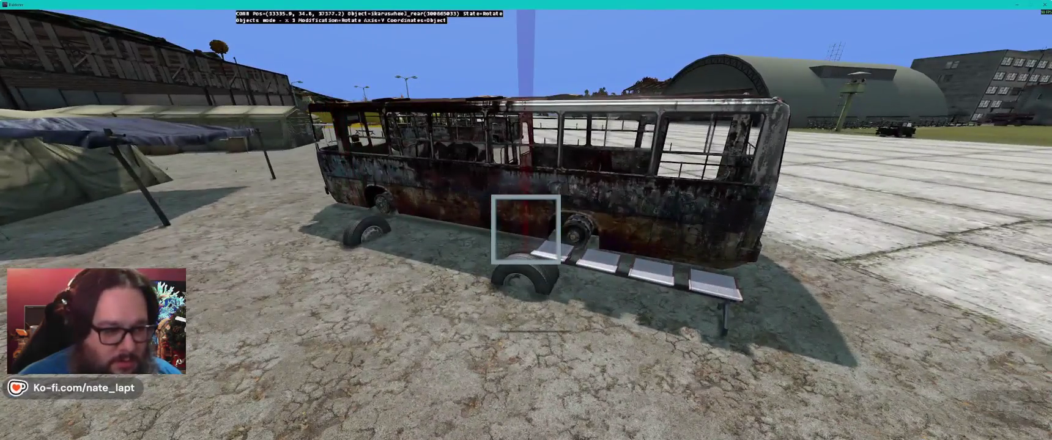
drag(526, 229, 525, 229)
key(alt+Tab)
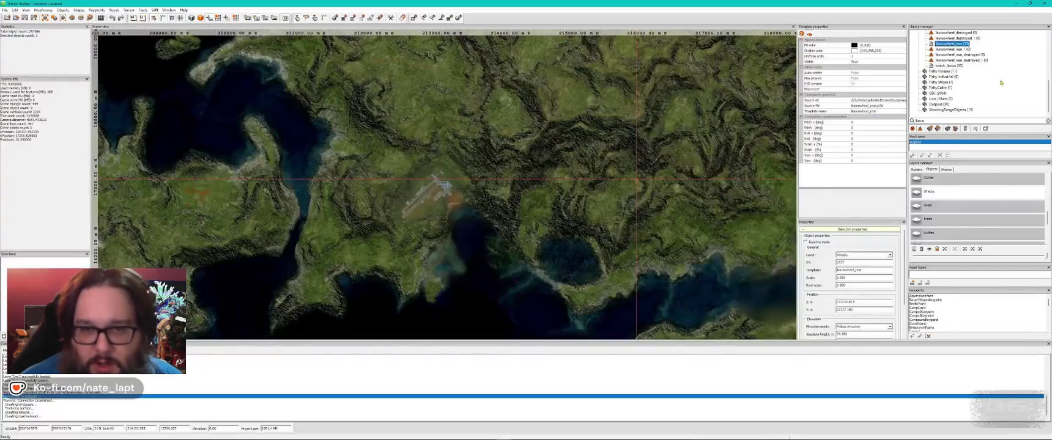
Step: Place the ikarusdetails window frames on the runway
scroll(983, 86, up, 4)
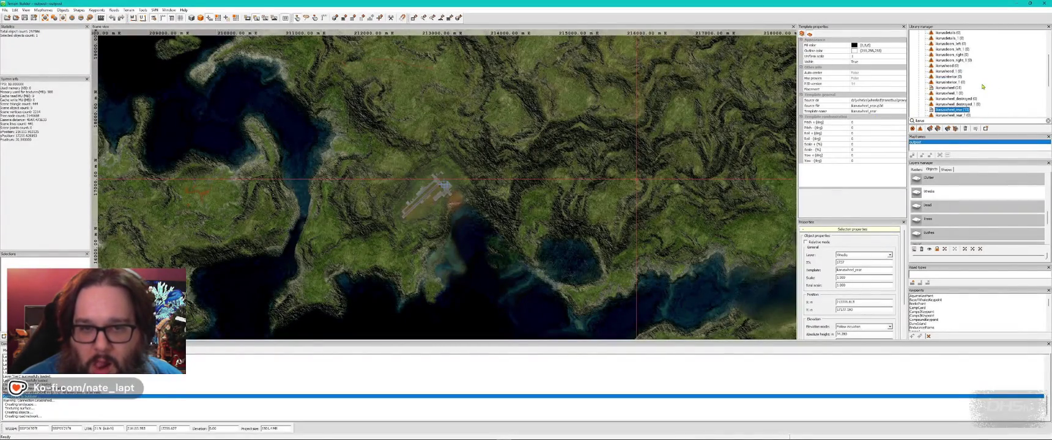
scroll(978, 94, up, 2)
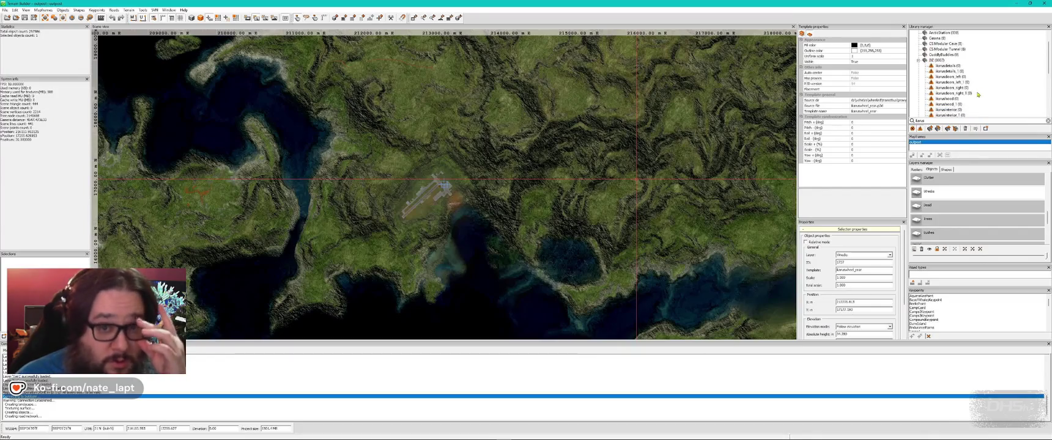
click(948, 65)
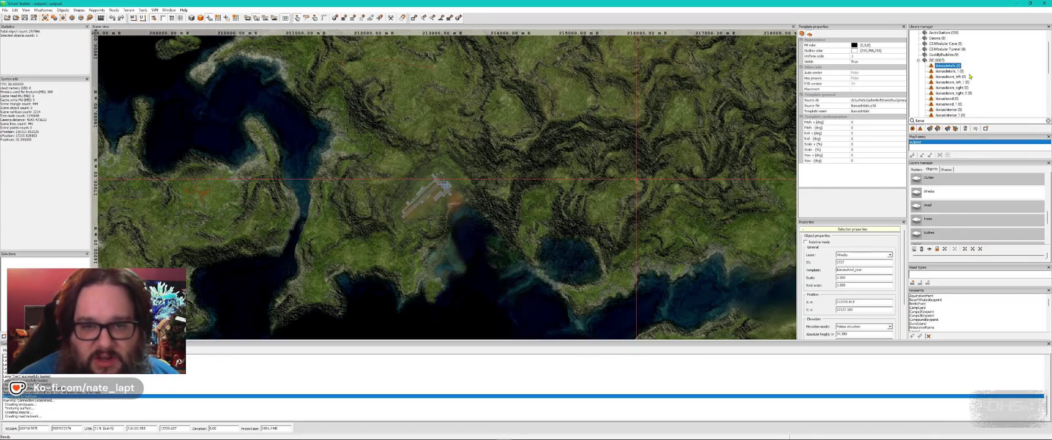
key(alt+Tab)
key(Insert)
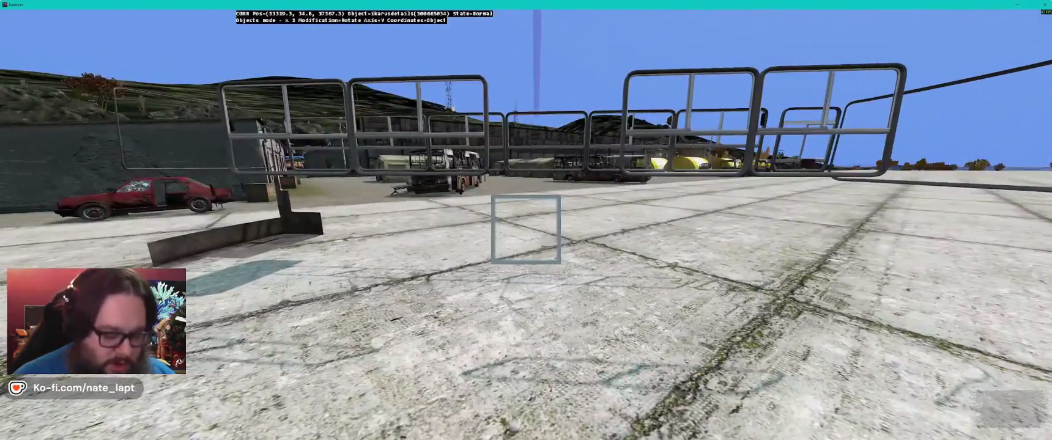
key(alt+Tab)
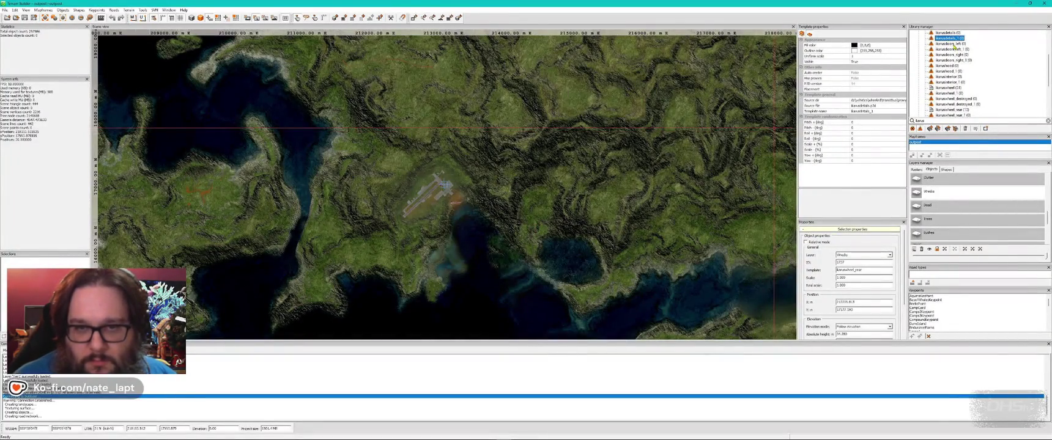
Step: Place the ikarushood panel on the runway
click(949, 66)
key(alt+Tab)
key(Insert)
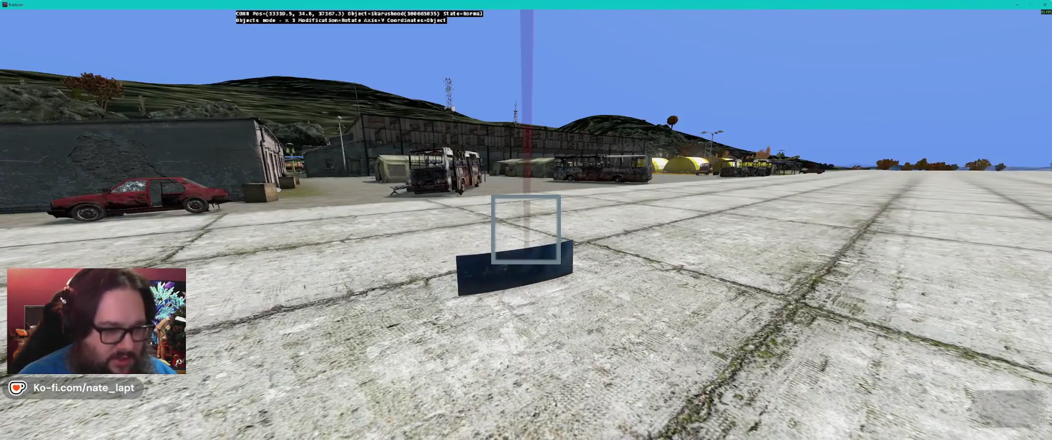
key(alt+Tab)
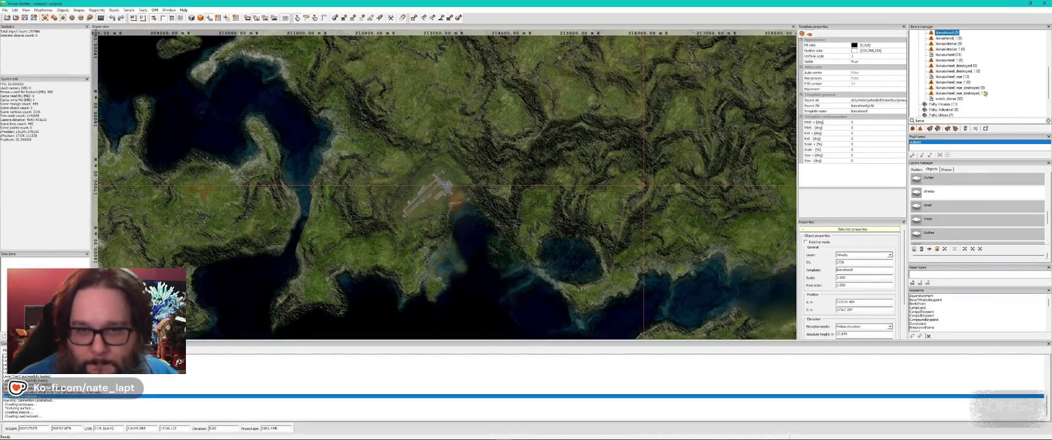
Step: Place the Ikarus bus interior on the runway and rotate it into position
scroll(984, 94, up, 3)
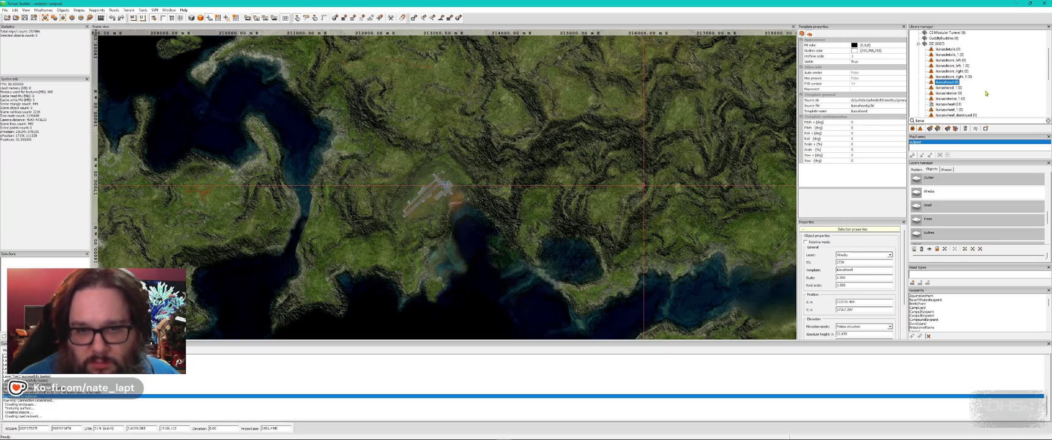
key(alt+Tab)
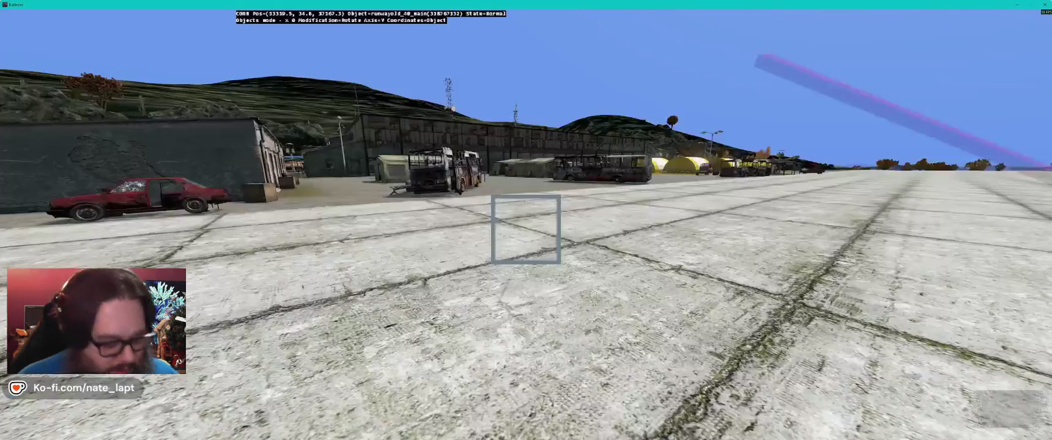
key(Insert)
mouse_move(527, 229)
mouse_down()
mouse_move(563, 230)
mouse_move(526, 229)
mouse_move(551, 229)
mouse_move(527, 228)
mouse_move(526, 214)
mouse_up()
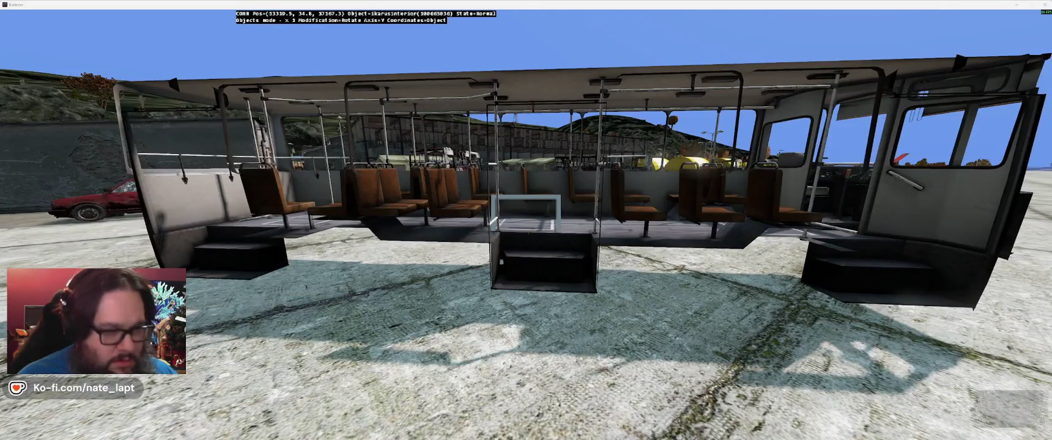
key(alt+Tab)
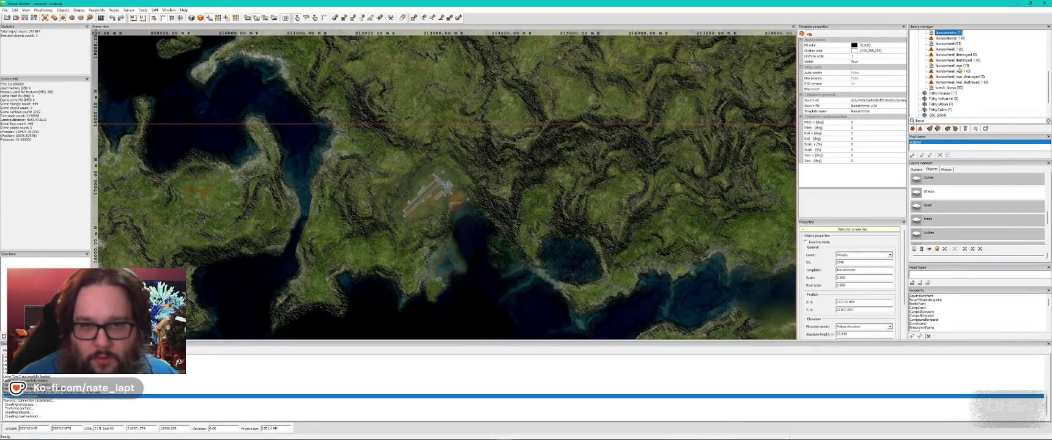
Step: Select the ikarusdetails templates and check the window frames over the interior in 3D
scroll(953, 61, up, 3)
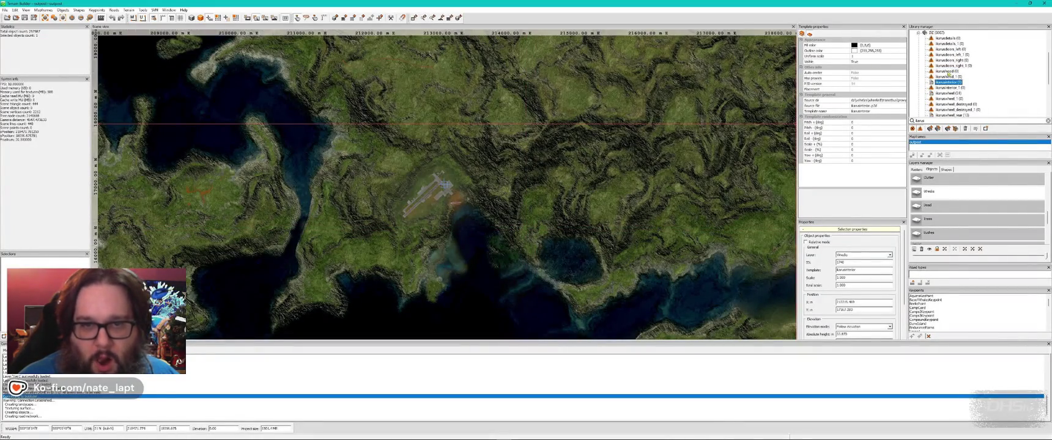
click(945, 39)
key(alt+Tab)
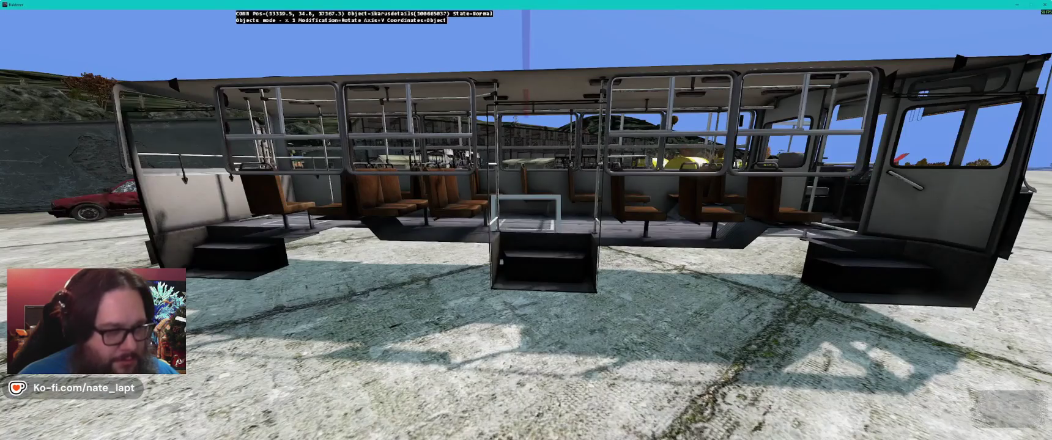
key(alt+Tab)
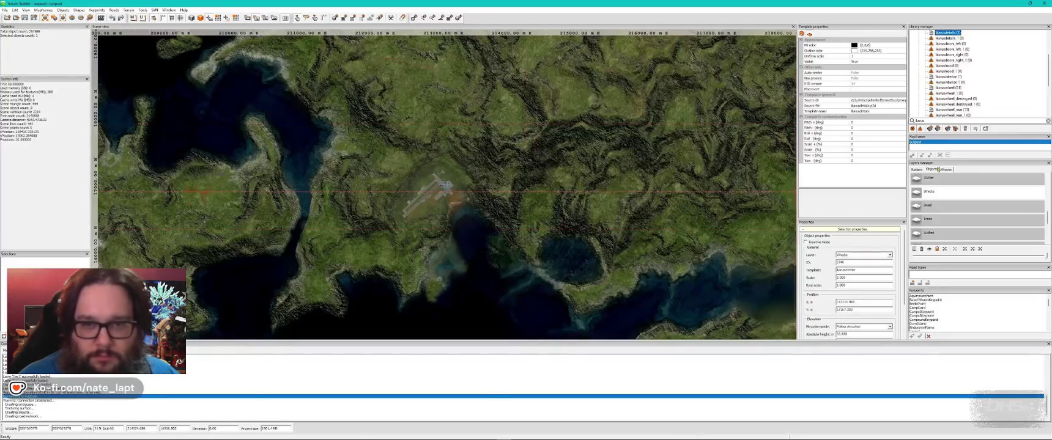
click(947, 43)
key(alt+Tab)
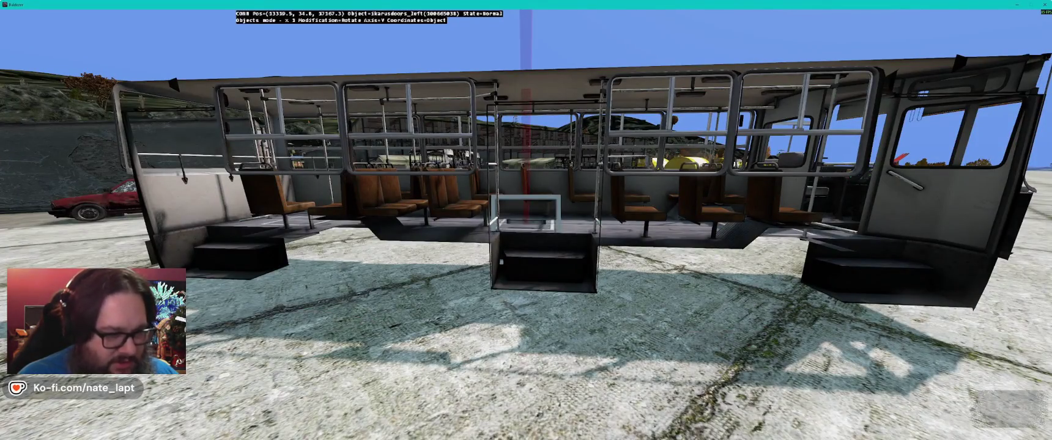
key(alt+Tab)
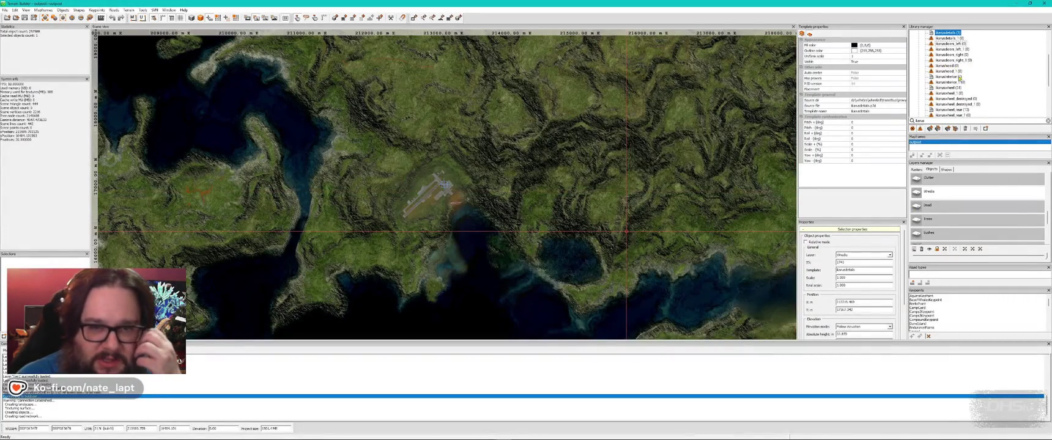
Step: Select the ikarusinterior template and browse further through the library list
click(958, 76)
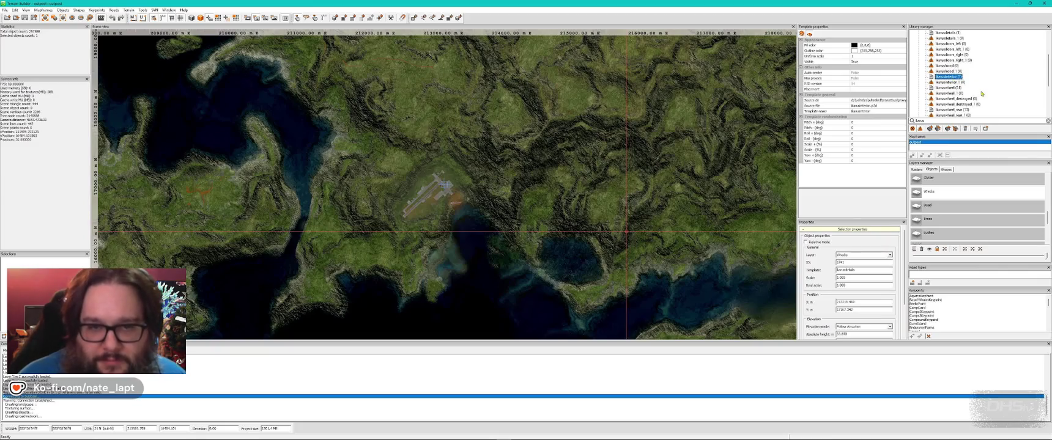
scroll(983, 93, down, 1)
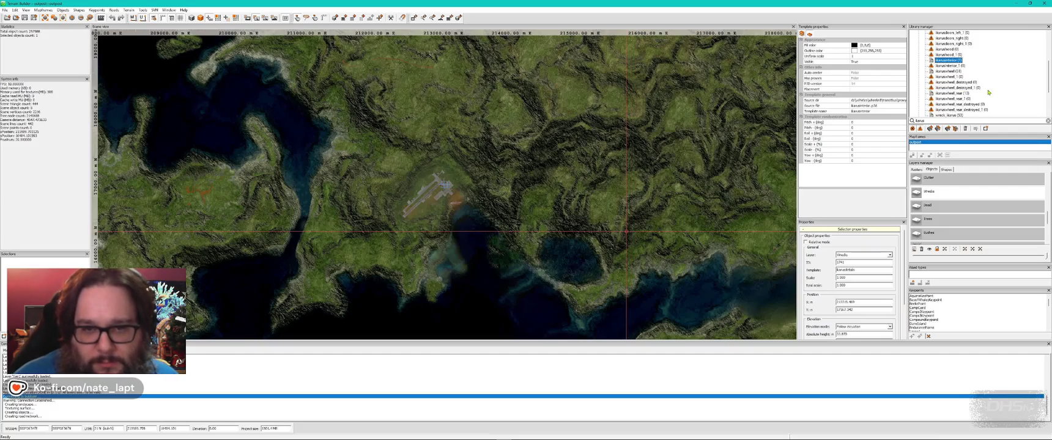
scroll(988, 93, down, 1)
scroll(971, 101, down, 2)
scroll(971, 101, up, 5)
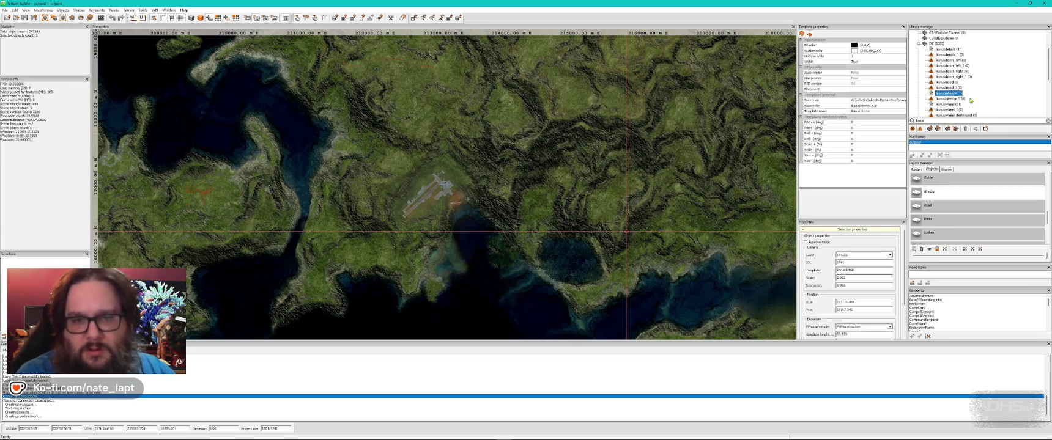
Step: Search the library for 'bus' and select the transitbus template
key(ctrl+a)
text(bus)
click(947, 83)
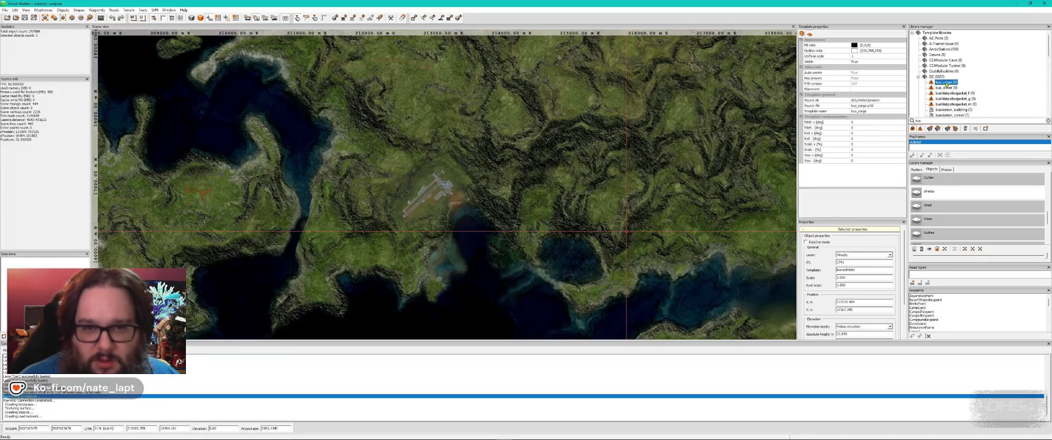
scroll(980, 98, down, 10)
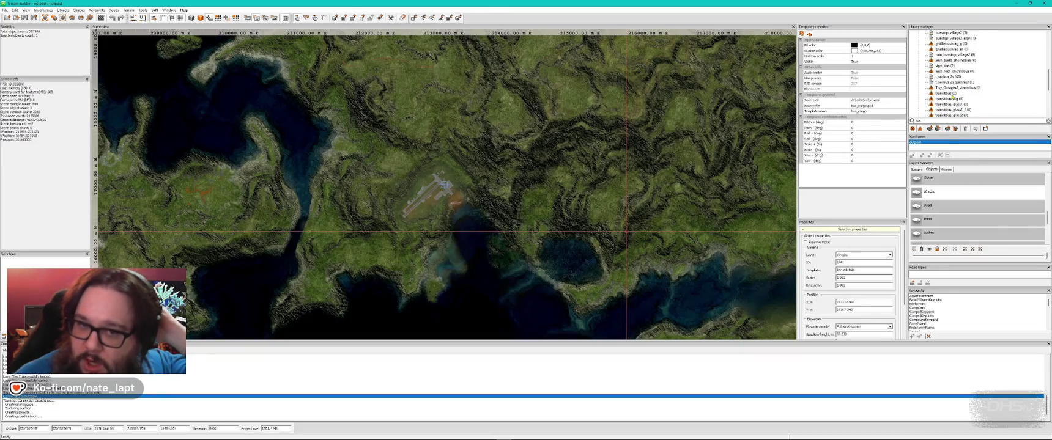
click(953, 94)
key(alt+Tab)
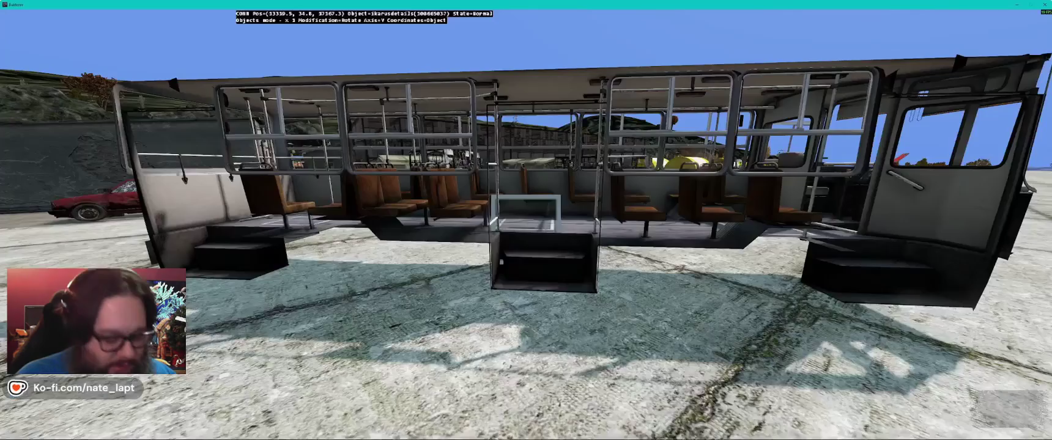
Step: Rotate the blue transit bus body into alignment and take an F12 screenshot
key(a)
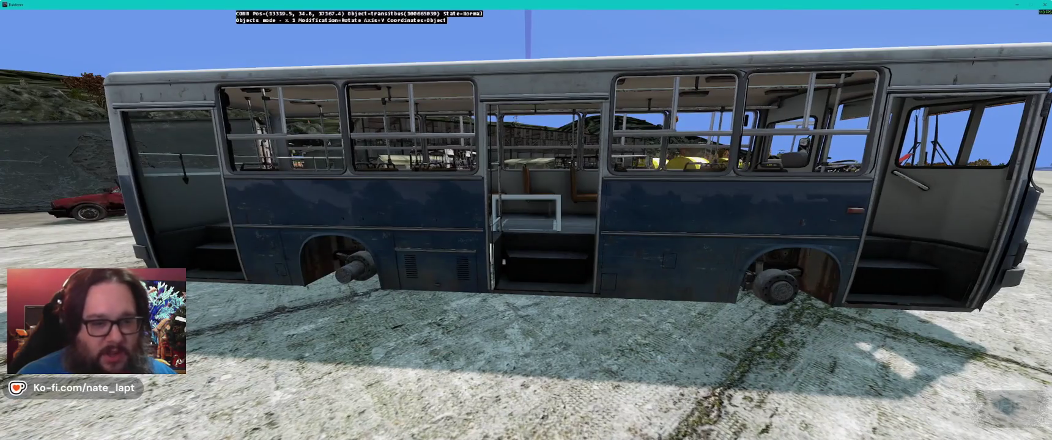
key(alt+Tab)
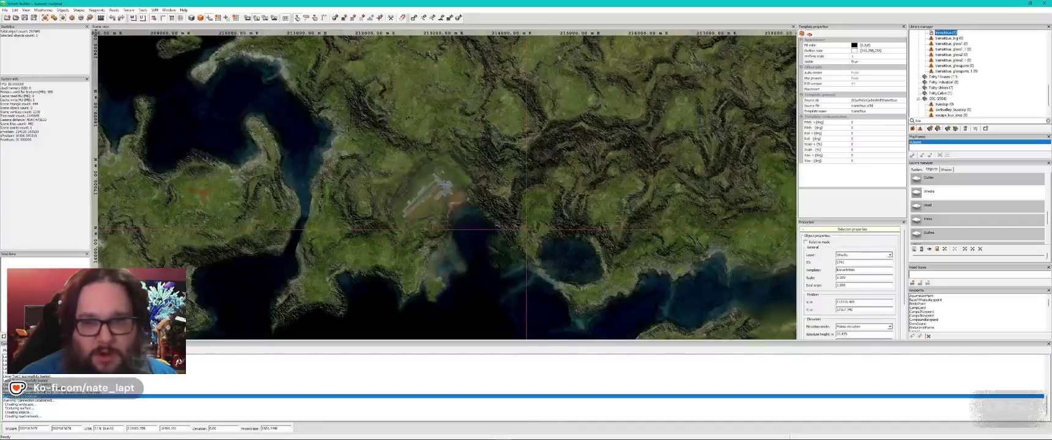
key(alt+Tab)
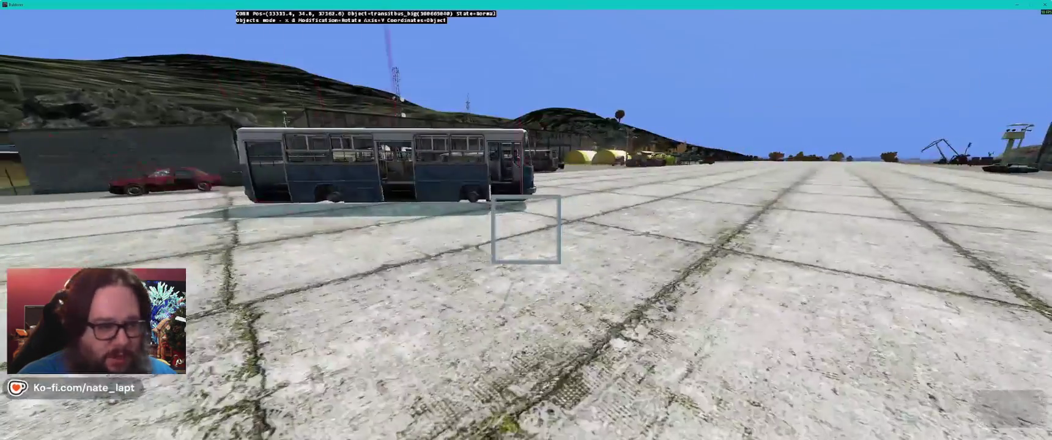
key(s)
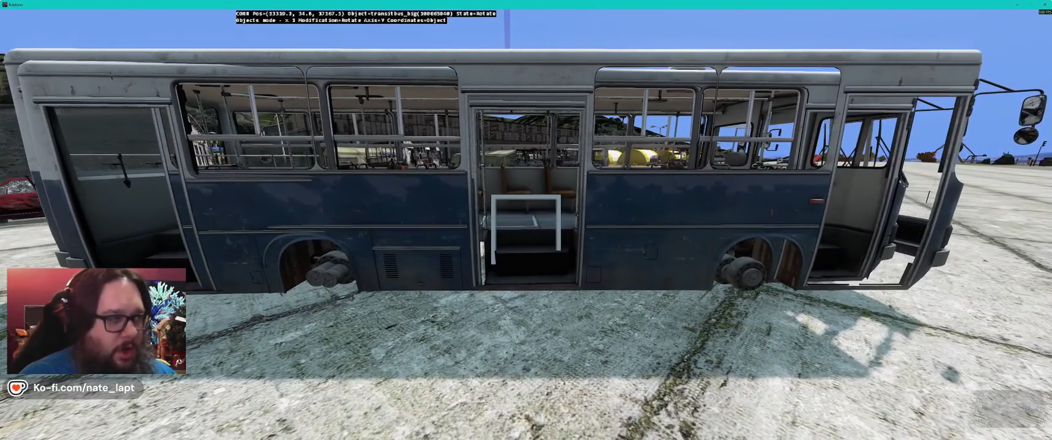
drag(526, 183, 498, 184)
key(s)
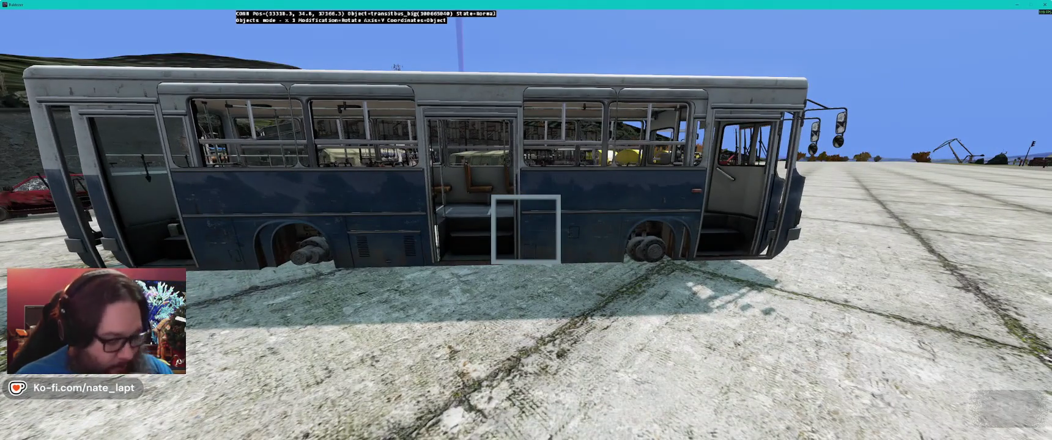
key(F12)
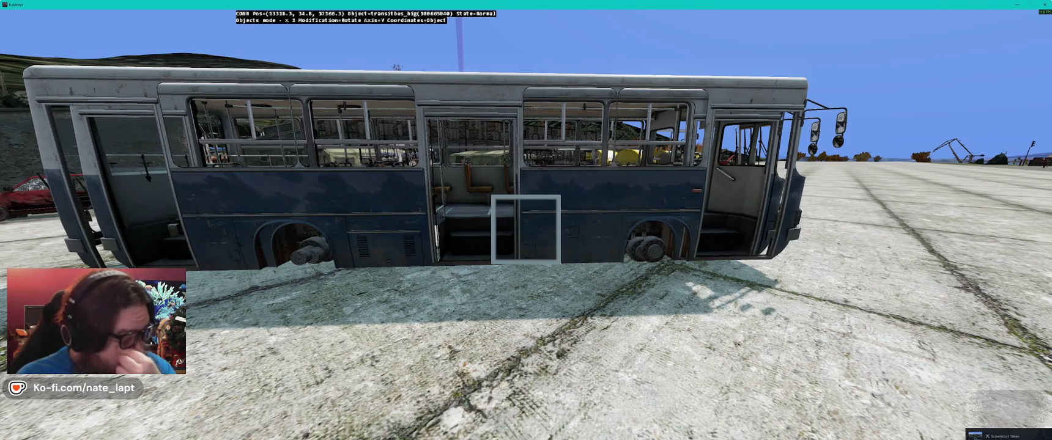
Step: Pick the transitbus_glass1 part and inspect it at the bus front in 3D
key(alt+Tab)
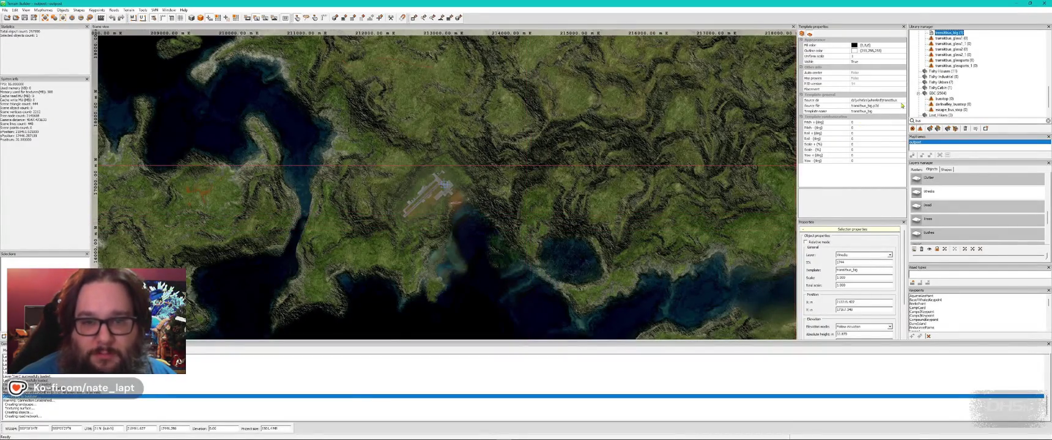
scroll(994, 72, up, 2)
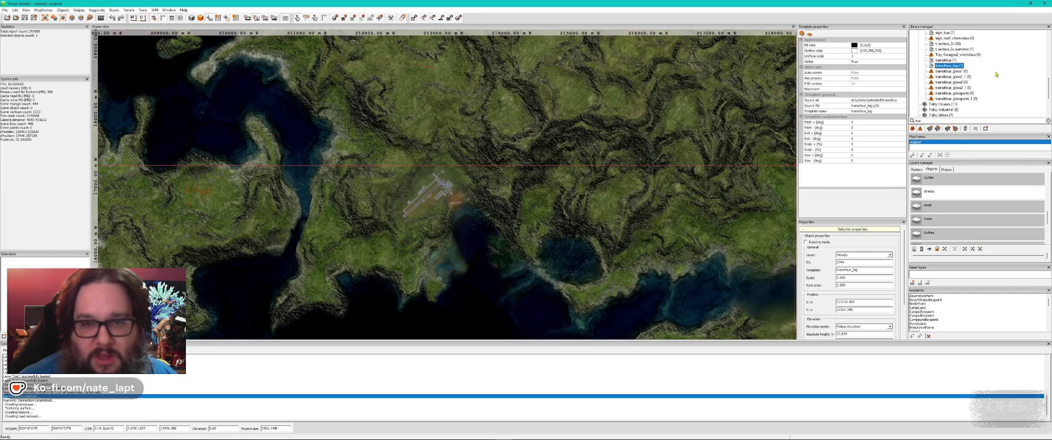
click(952, 71)
key(alt+Tab)
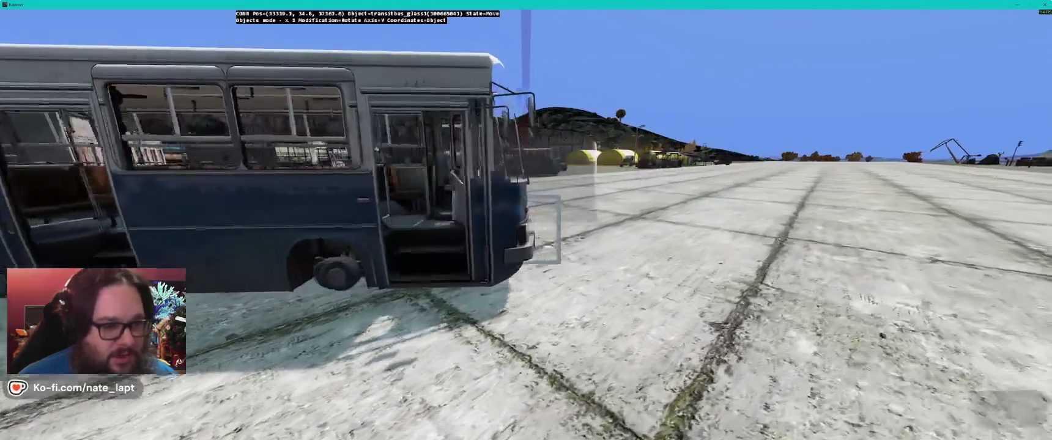
key(w)
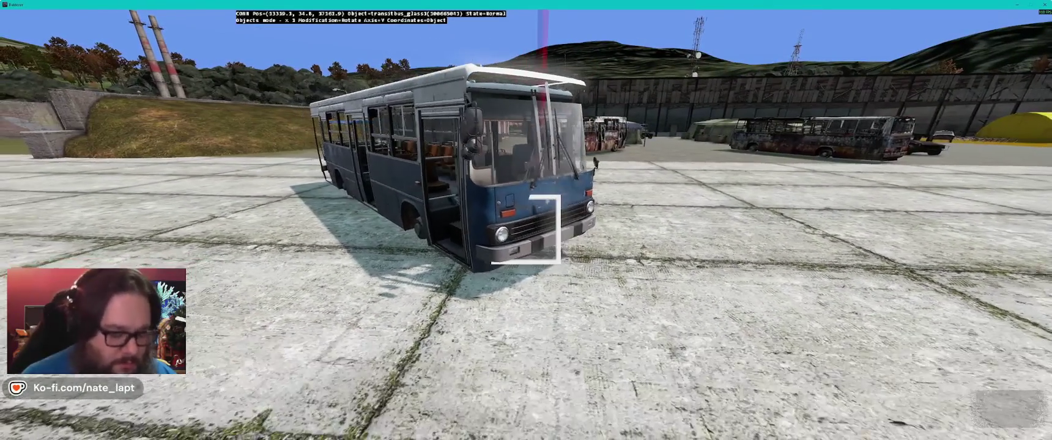
key(alt+Tab)
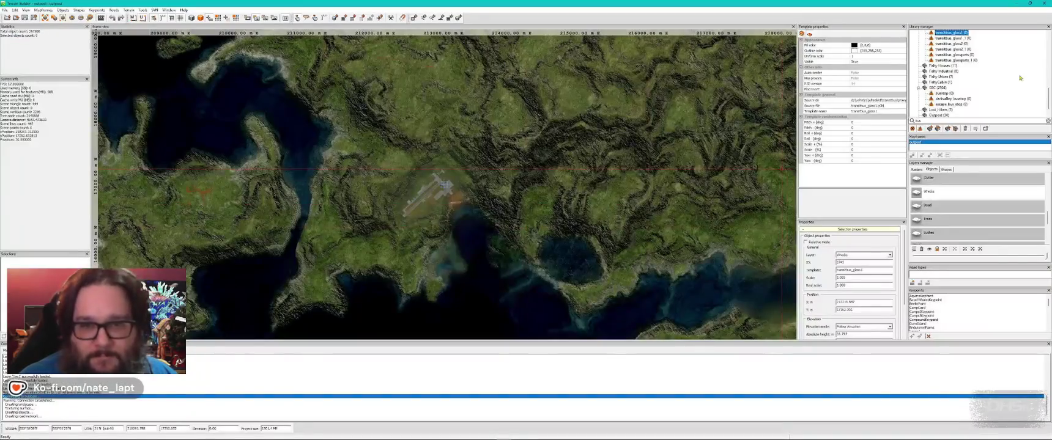
Step: Delete the three selected blue bus parts in Buldozer
key(alt+Tab)
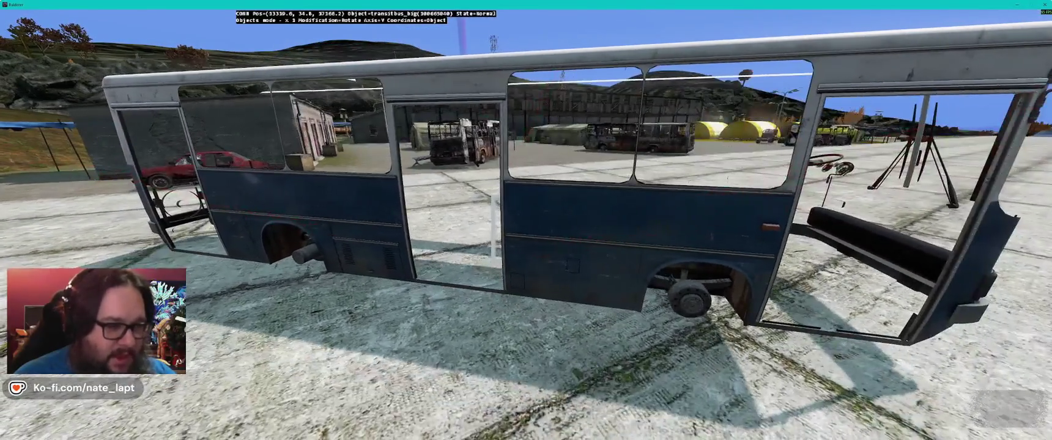
key(Delete)
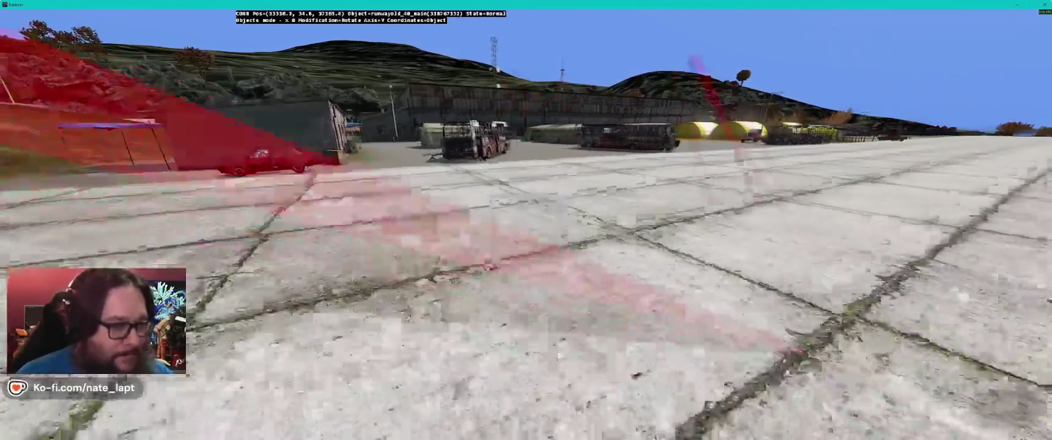
key(alt+Tab)
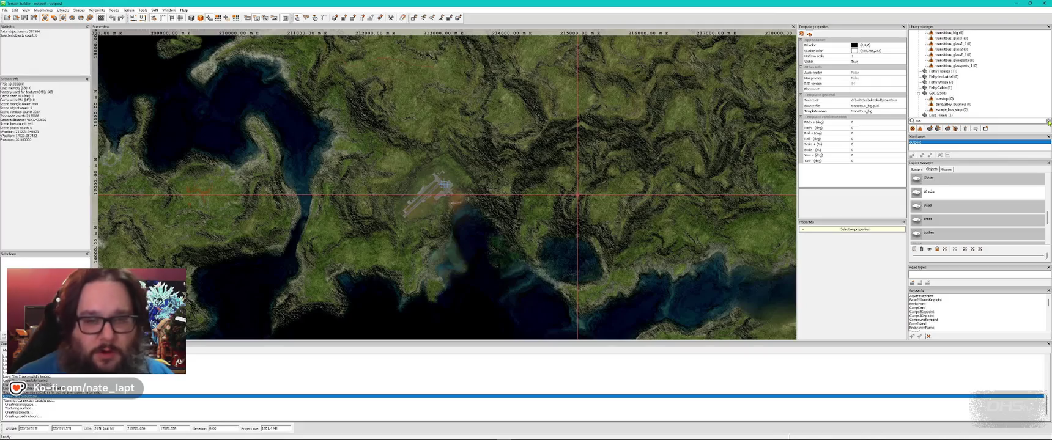
Step: Clear the 'bus' filter from the Library manager and scroll the full object list
click(1048, 122)
scroll(1010, 97, down, 4)
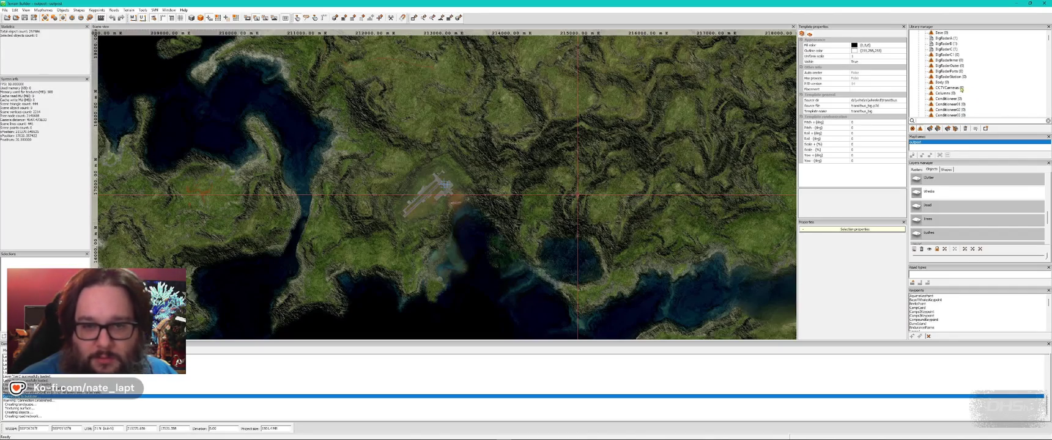
scroll(963, 92, down, 5)
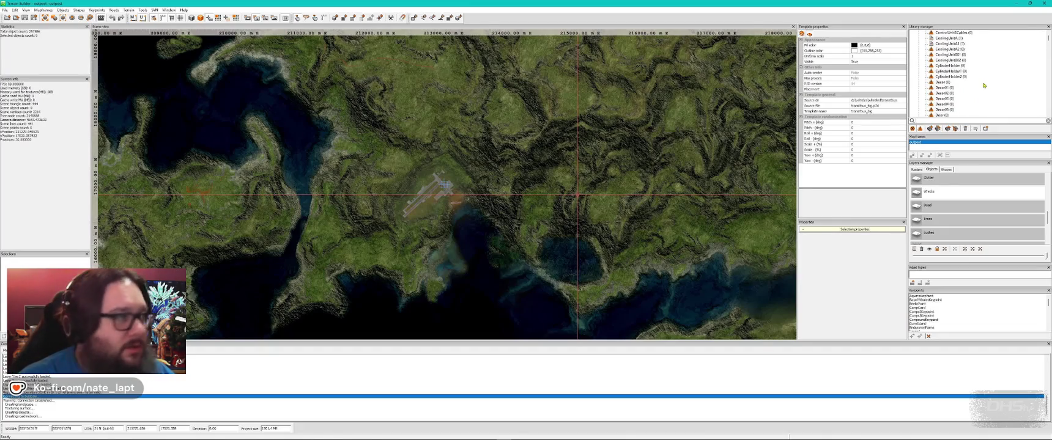
key(super+Tab)
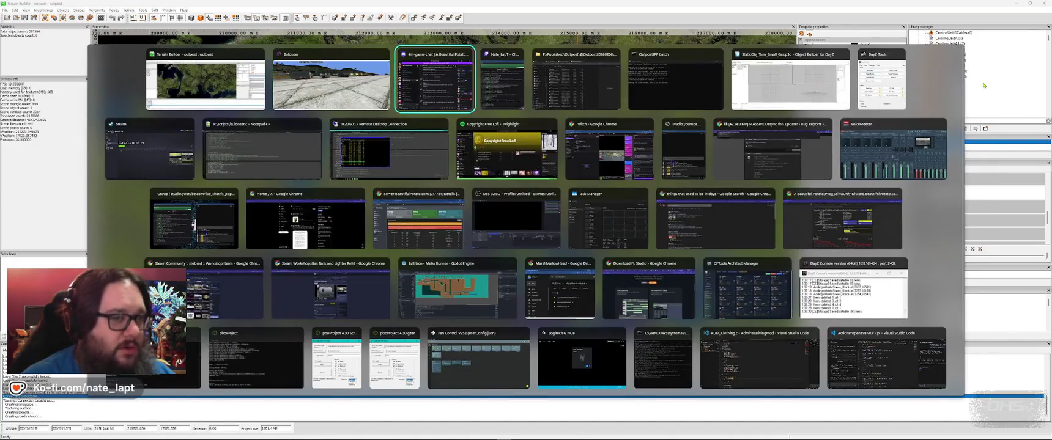
Step: Leave the window overview and bring Buldozer's 3D view of the airfield apron forward
key(Escape)
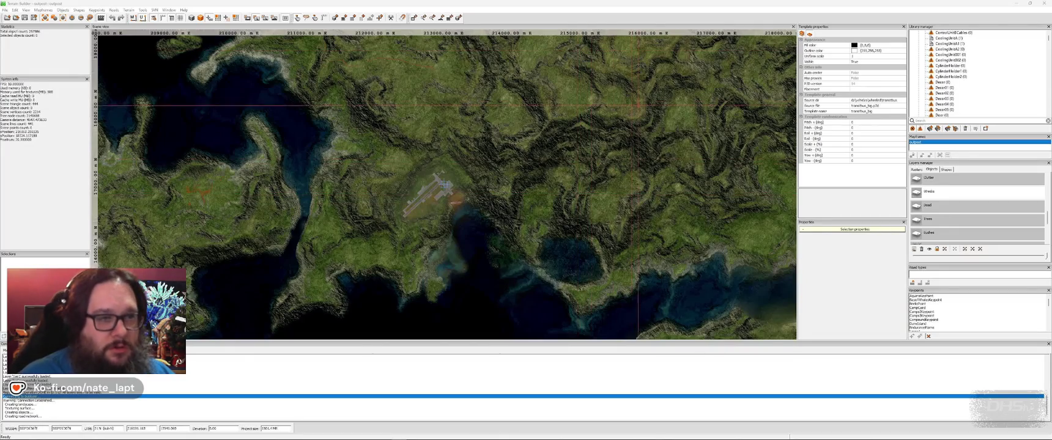
click(597, 10)
key(alt+Tab)
key(alt+Tab)
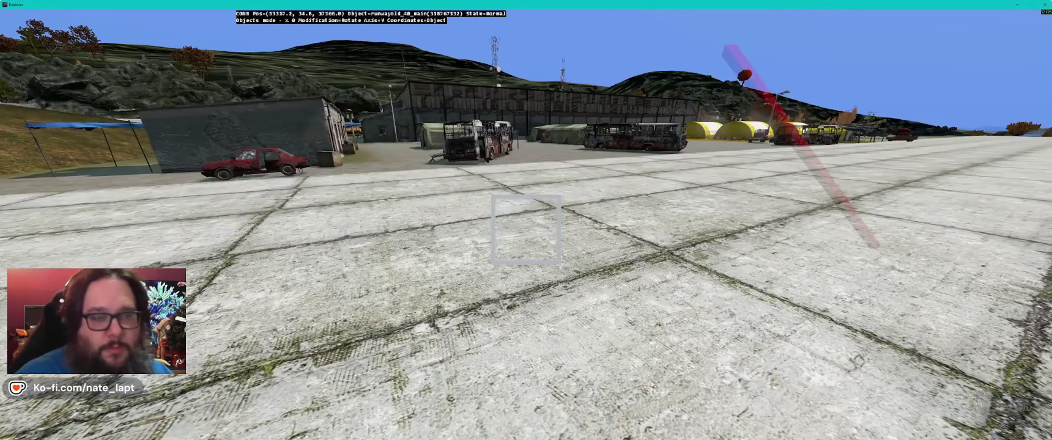
Step: Fly the Buldozer camera across the vehicle compound to the rusted bus wreck
key(s)
key(w)
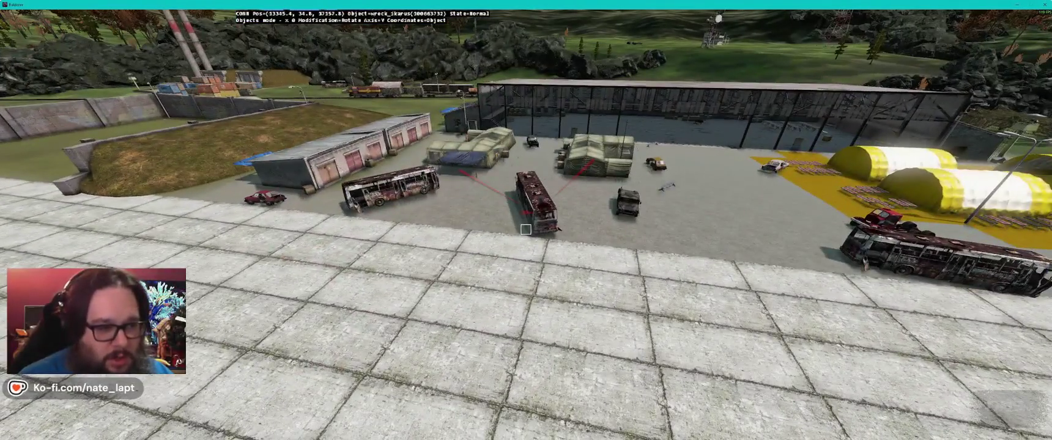
key(w)
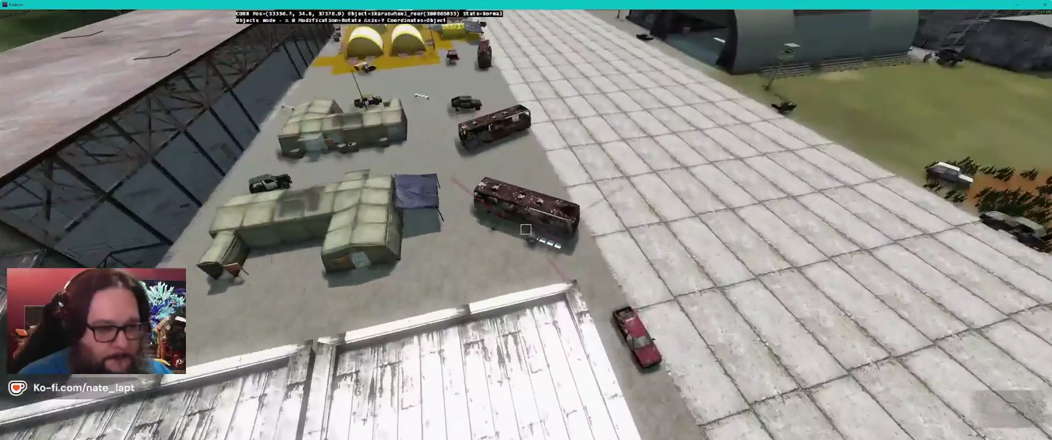
key(w)
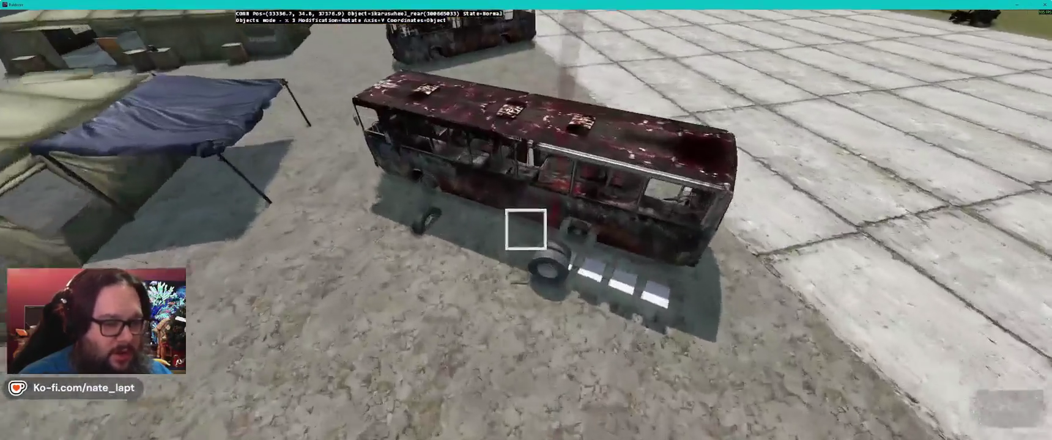
key(alt+Tab)
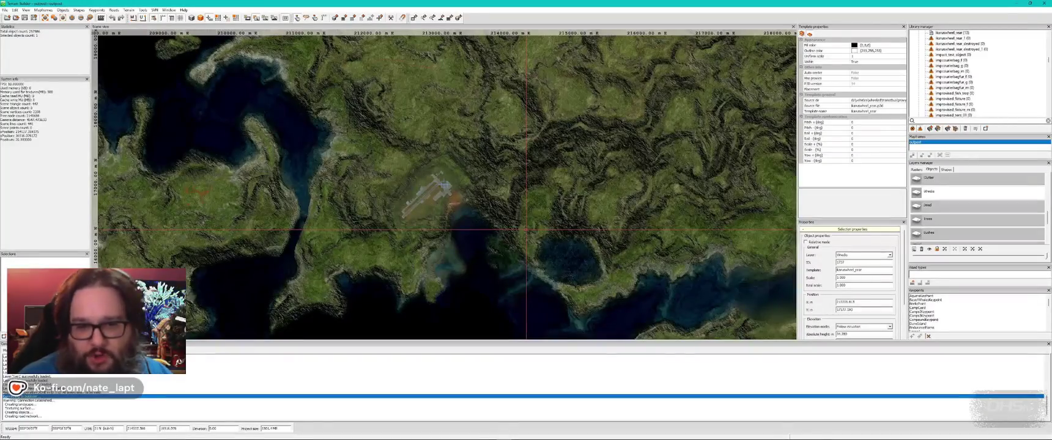
key(alt+Tab)
key(w)
key(s)
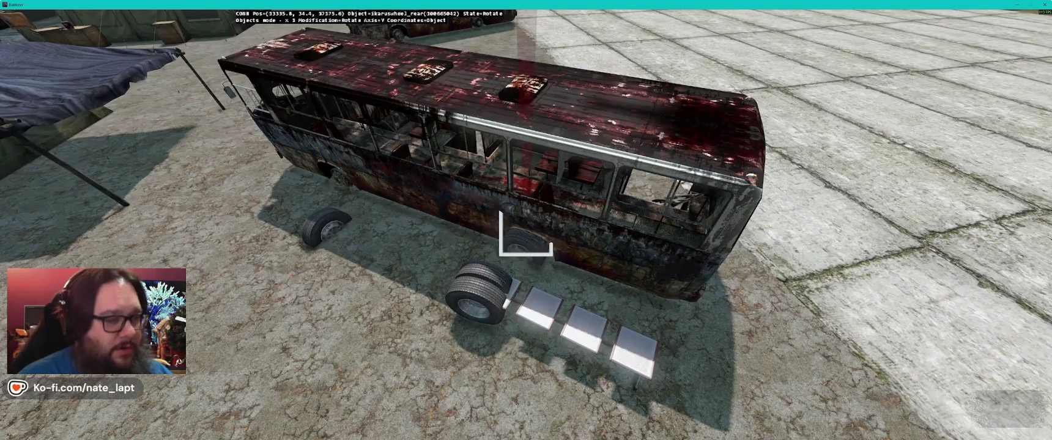
Step: Rotate the rear Ikarus wheel and move it under the wreck toward the front wheel
key(s)
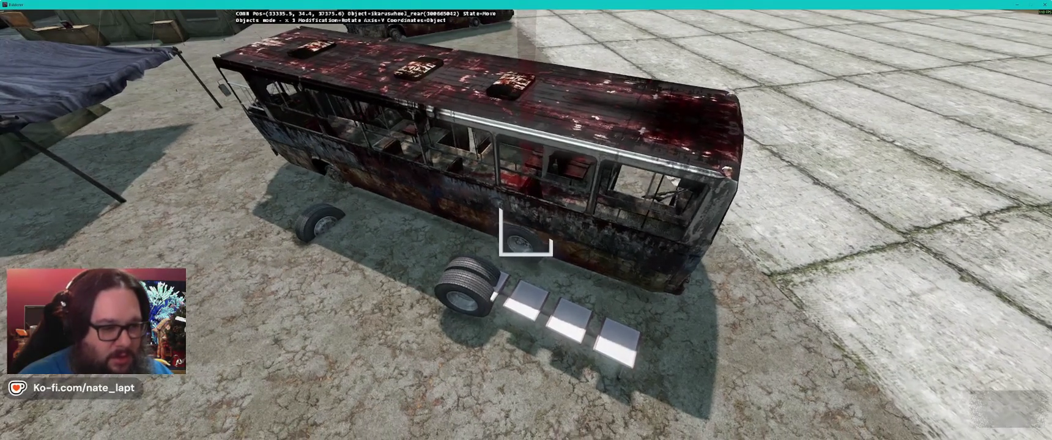
key(w)
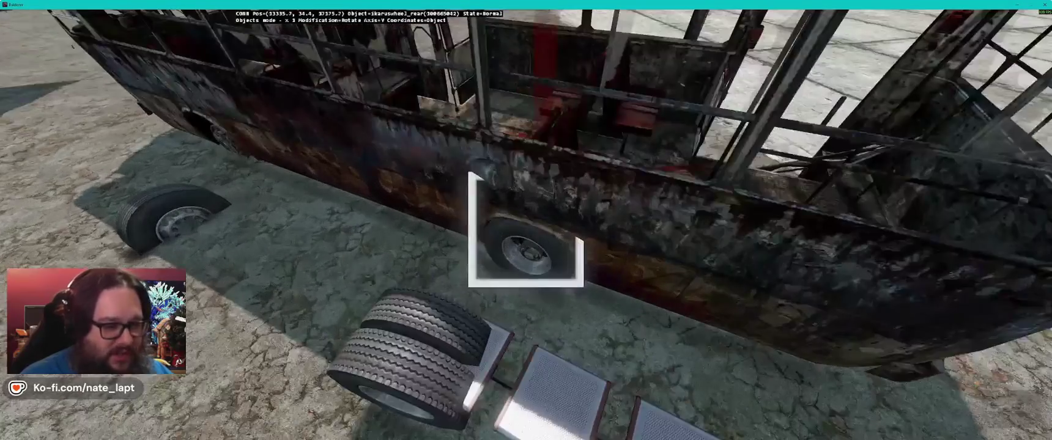
key(a)
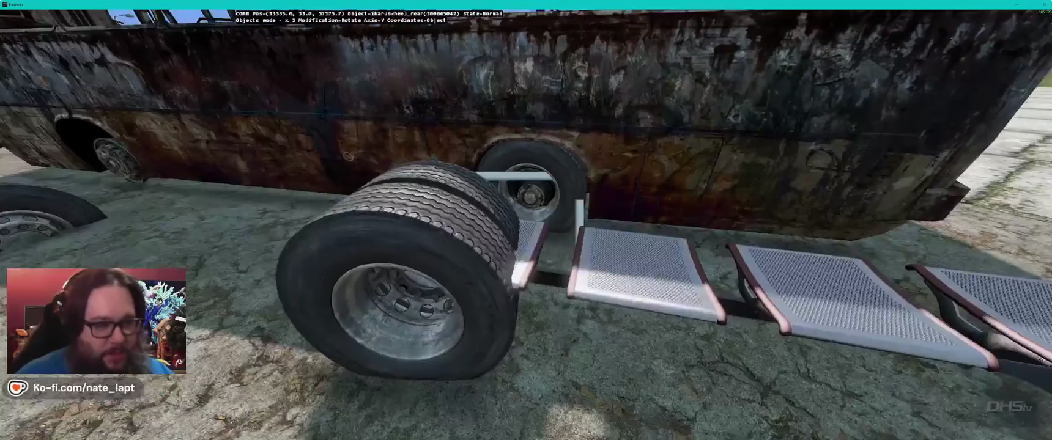
key(w)
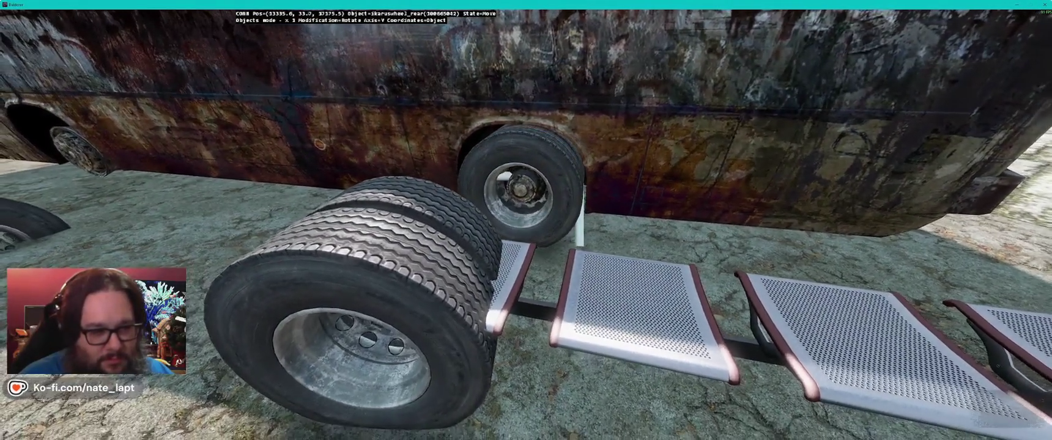
key(s)
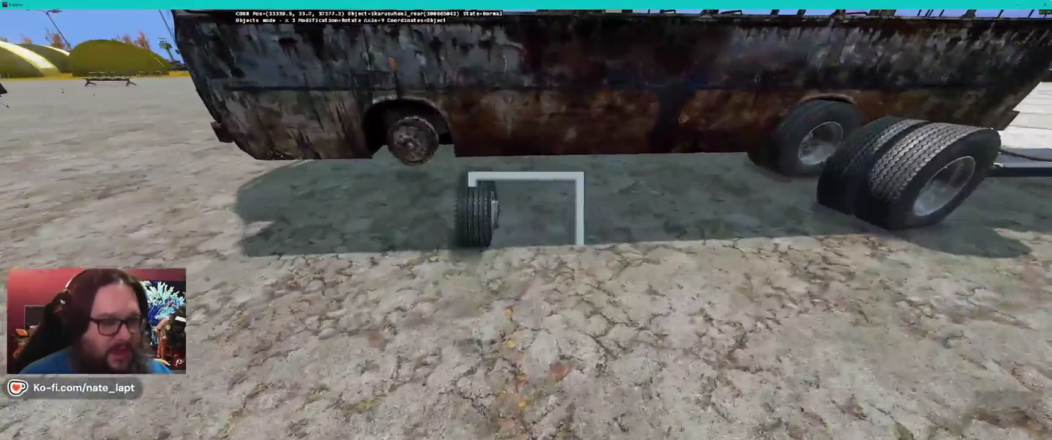
key(d)
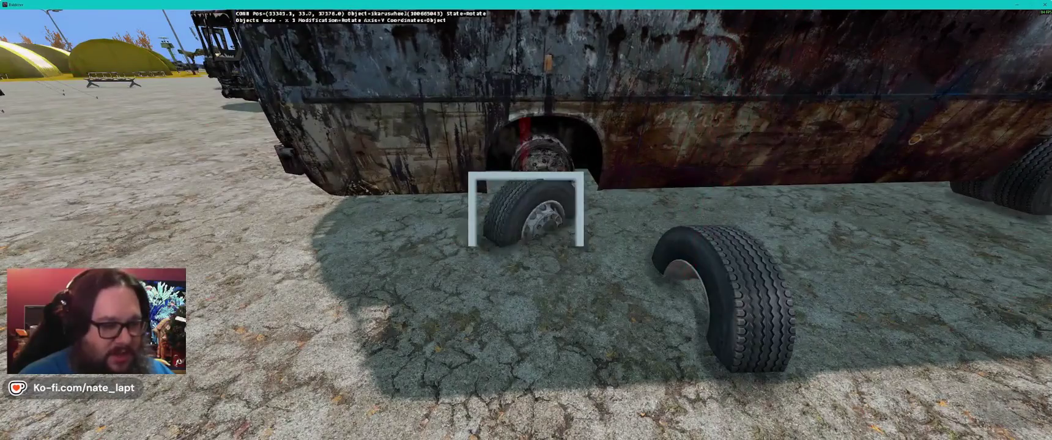
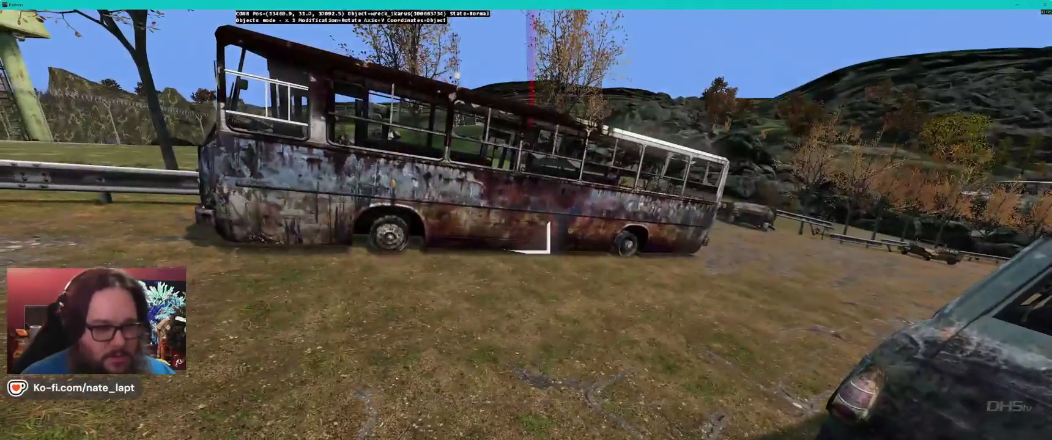
Step: Search the Library manager for 'ikar' and select ikaruswheel_destroyed
key(alt+Tab)
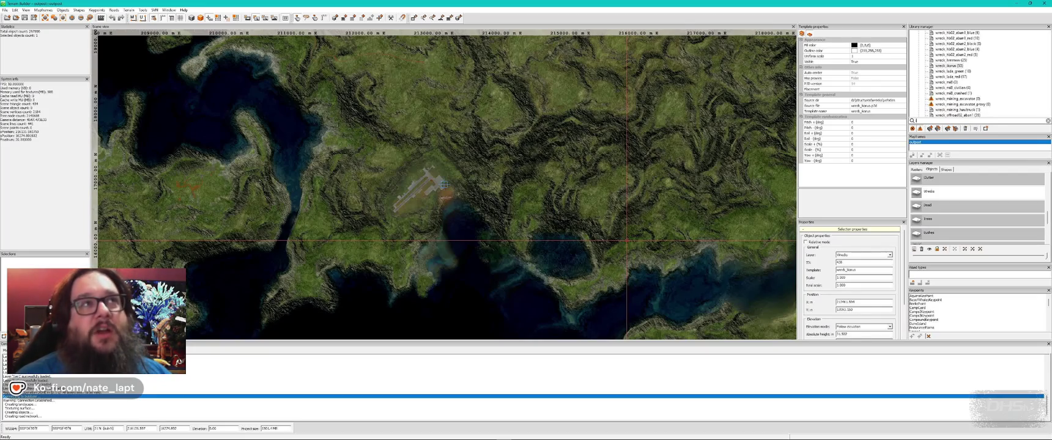
text(ikar)
scroll(973, 99, down, 5)
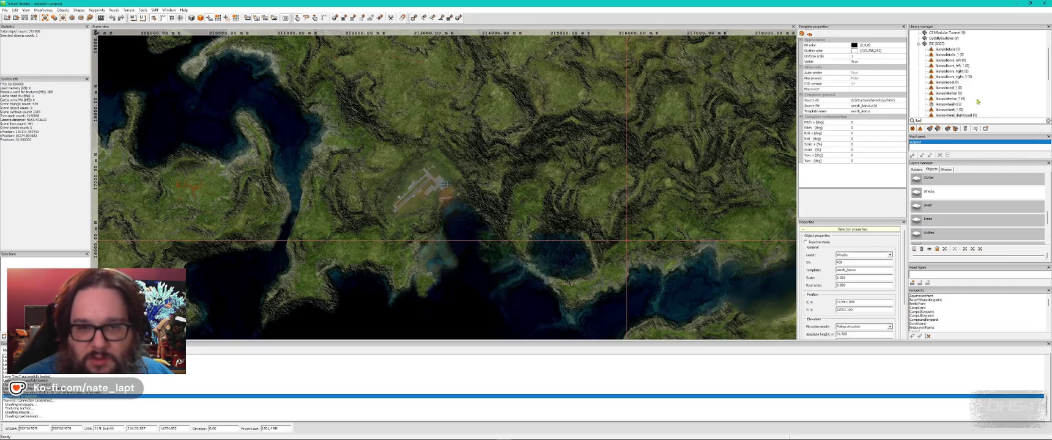
click(977, 101)
Step: Insert the destroyed wheel in Buldozer, then rotate and move it into the bus's front wheel arch
key(alt+Tab)
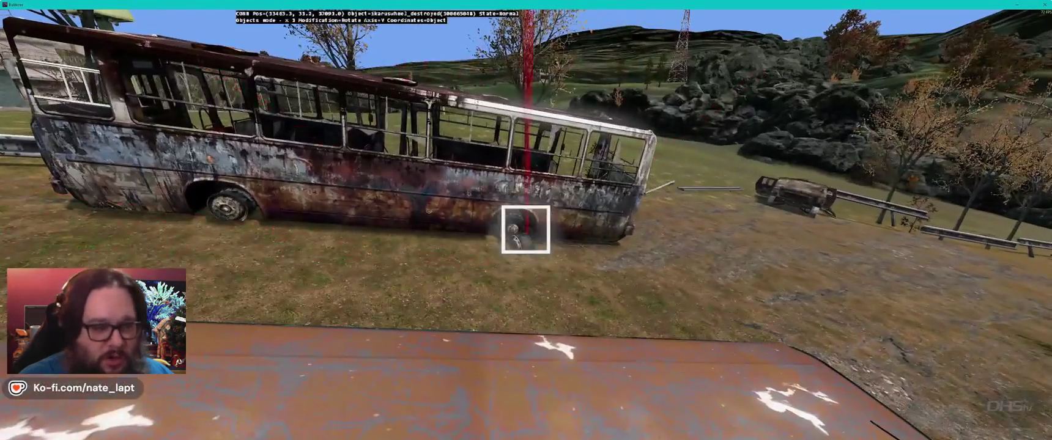
key(Insert)
drag(525, 230, 526, 230)
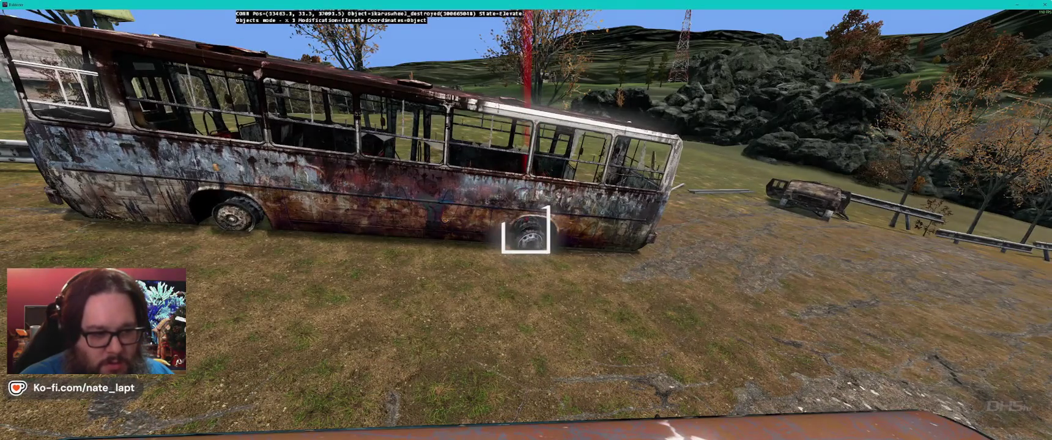
key(w)
key(r)
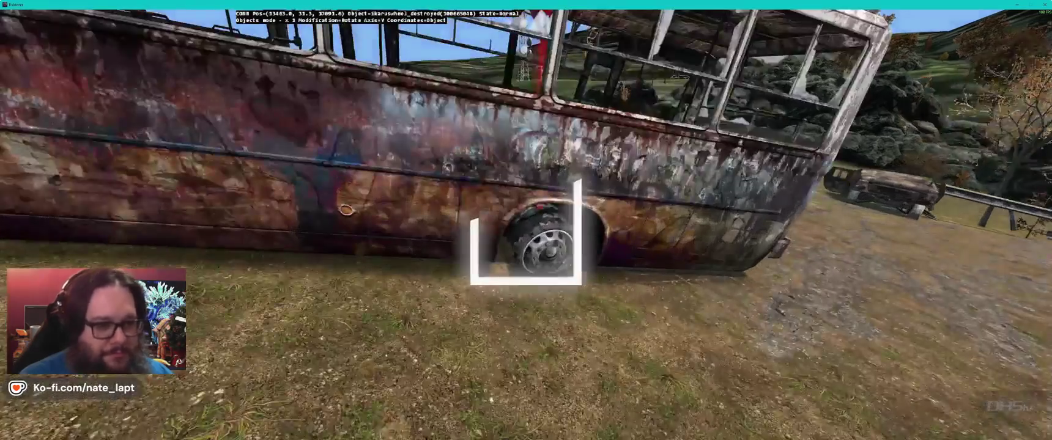
key(z)
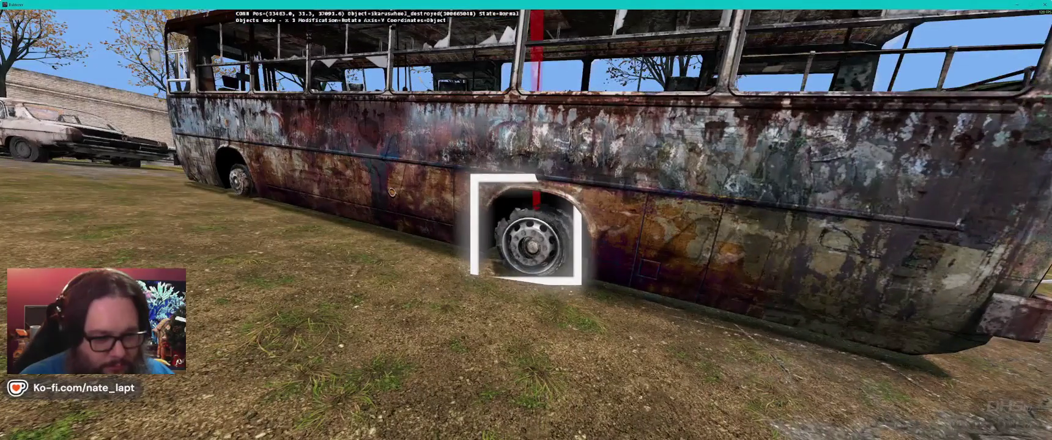
key(g)
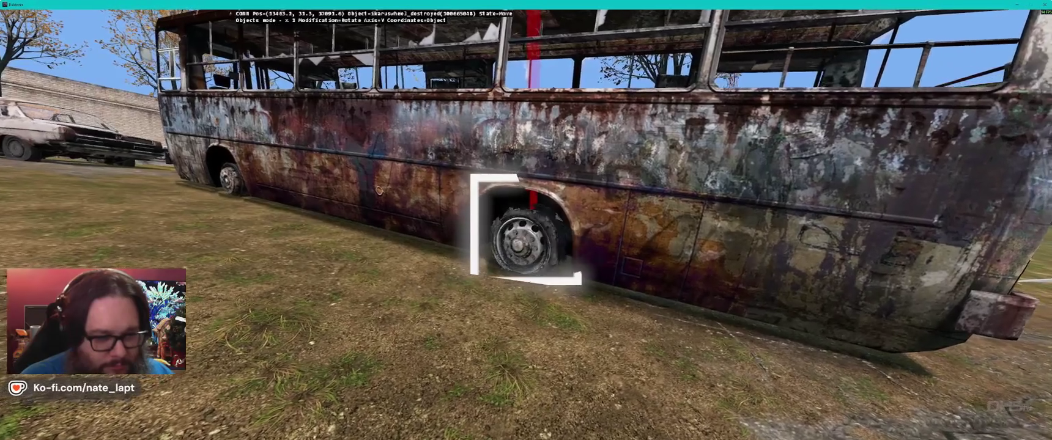
key(z)
key(y)
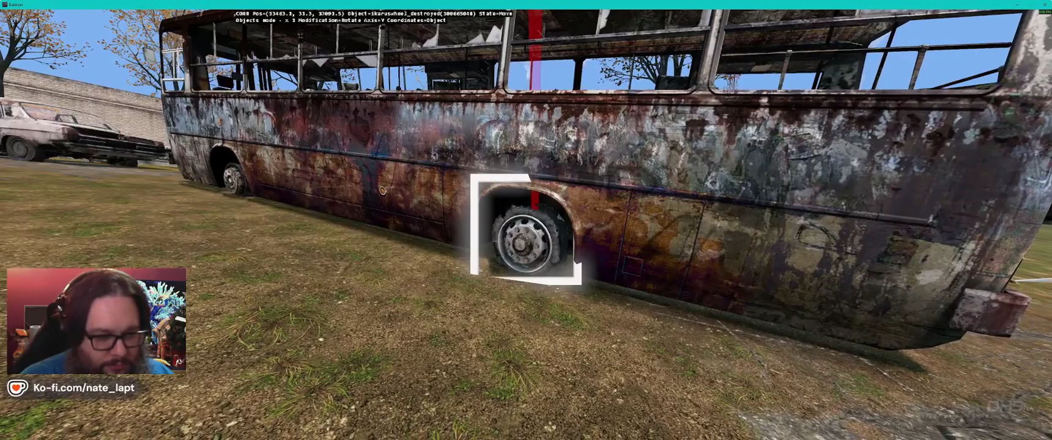
key(Return)
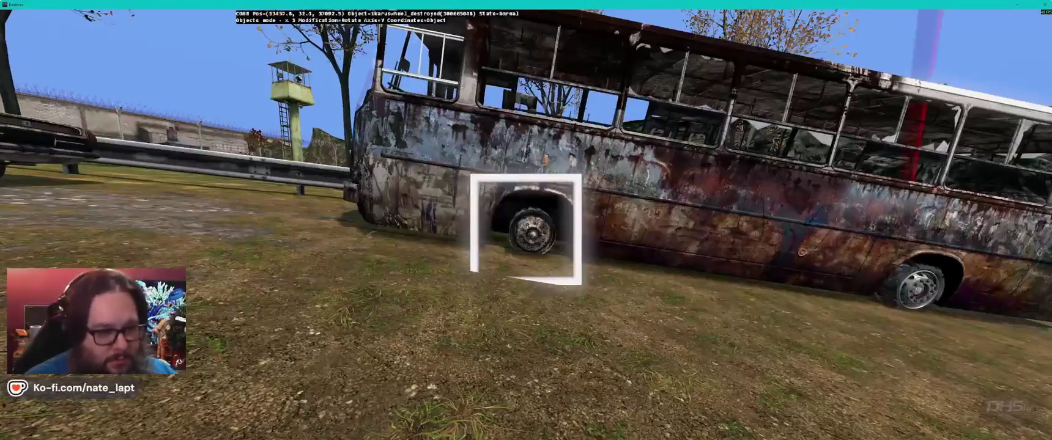
key(alt+Tab)
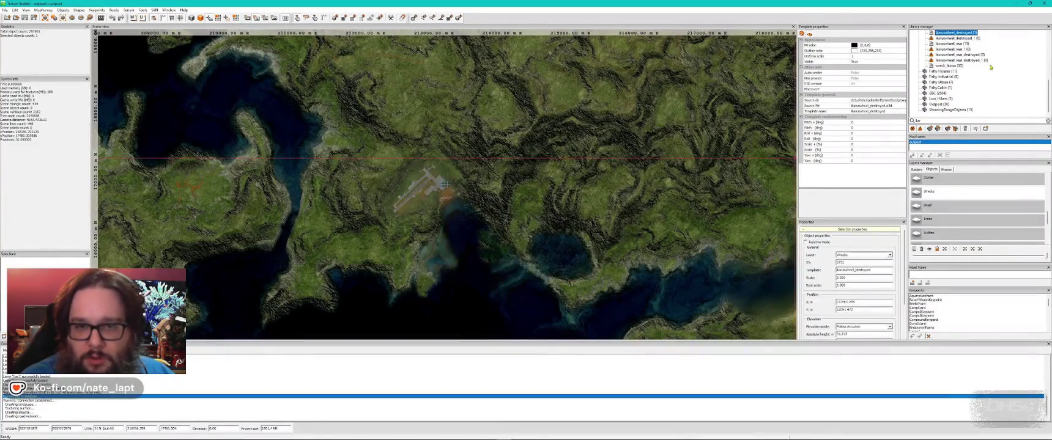
Step: Place ikaruswheel_rear_destroyed under the bus, turned upright and raised to the right height
key(alt+Tab)
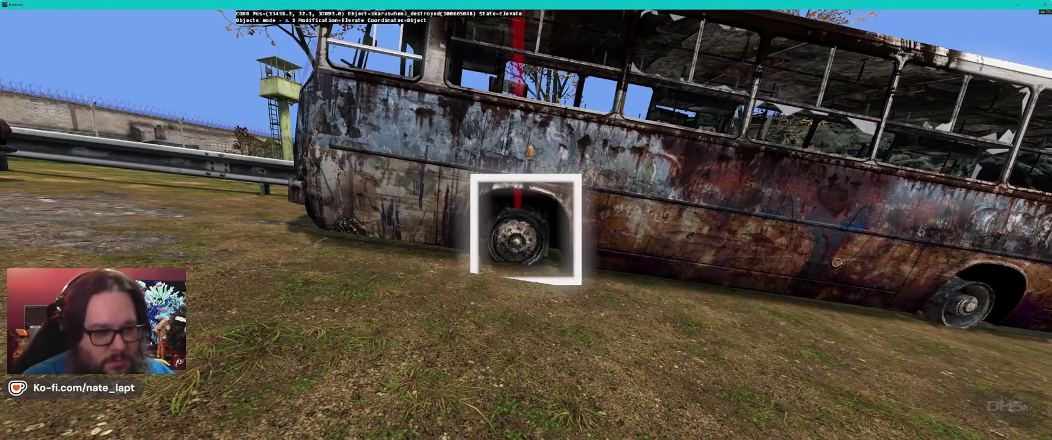
key(alt+Tab)
click(955, 54)
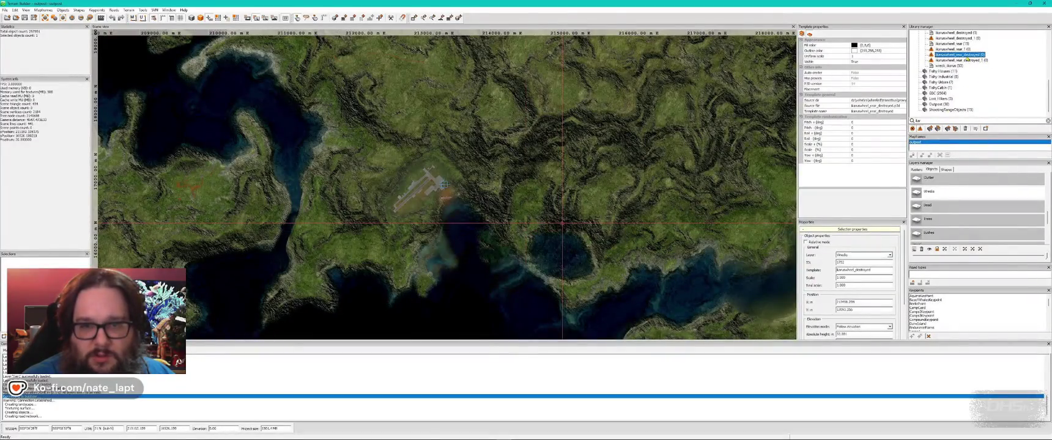
key(alt+Tab)
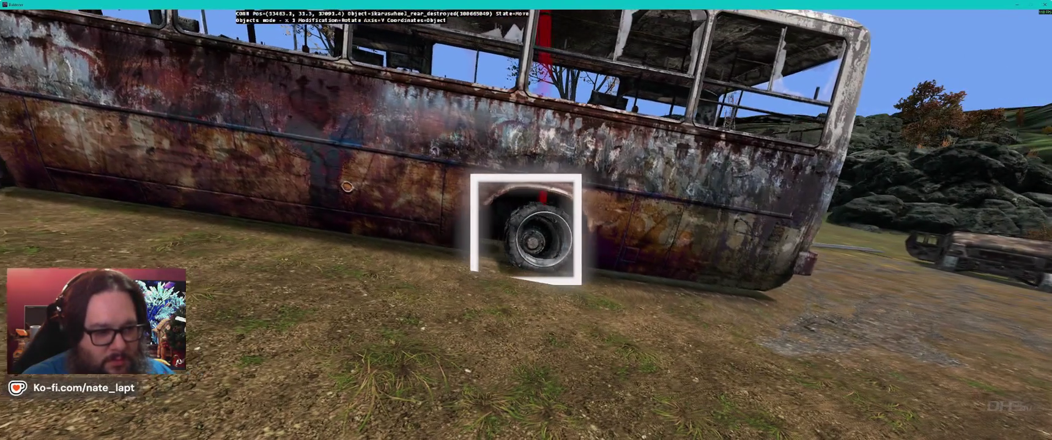
key(alt)
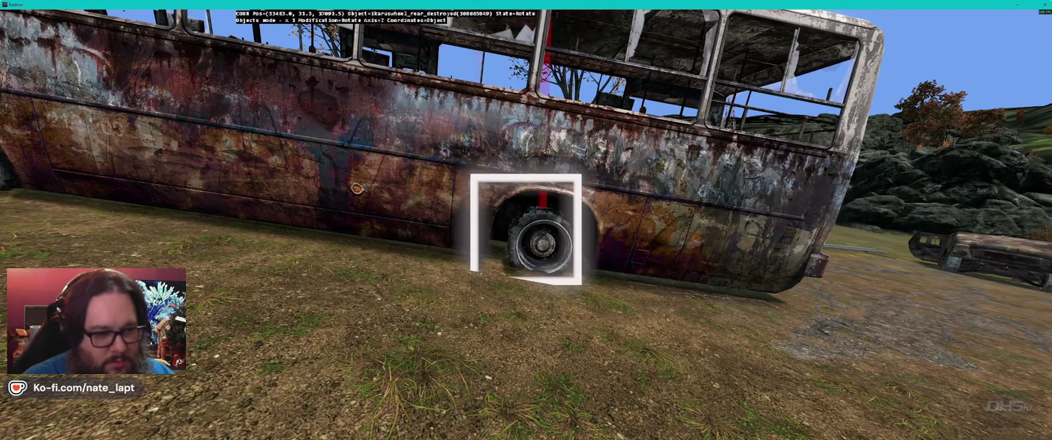
key(alt)
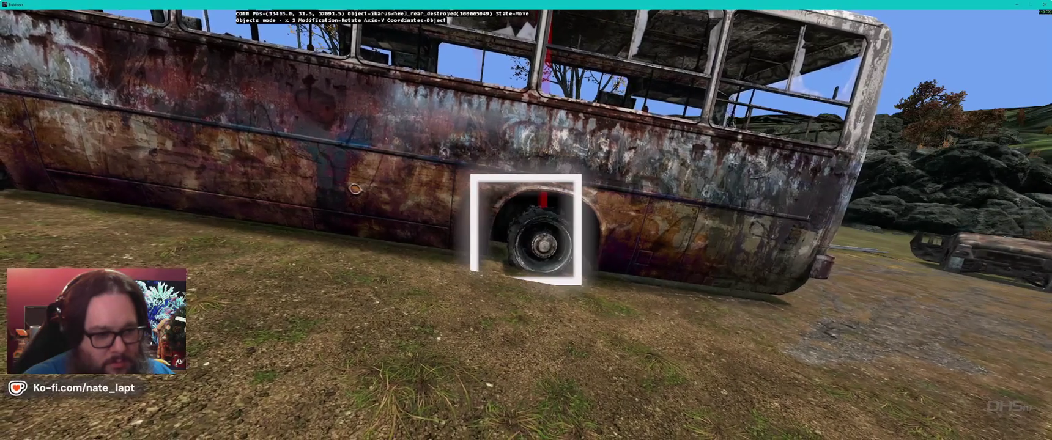
key(w)
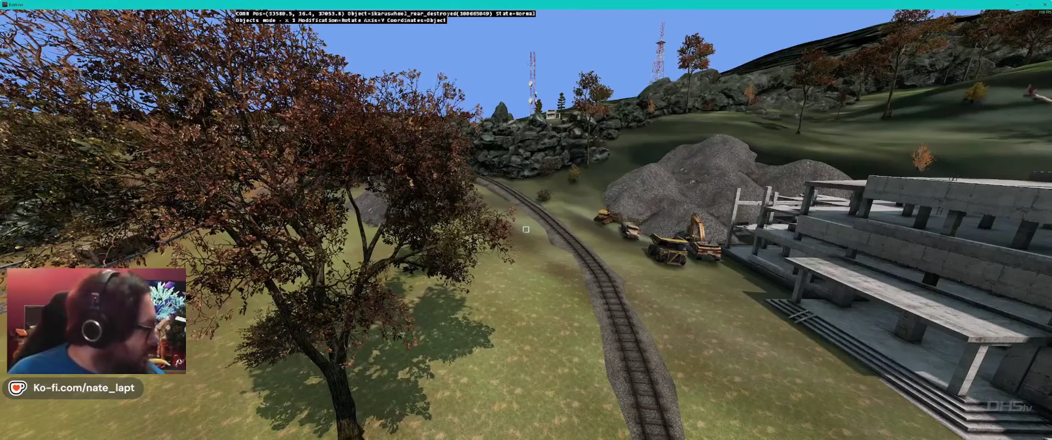
Step: Save the terrain project from the Terrain Builder toolbar
key(s)
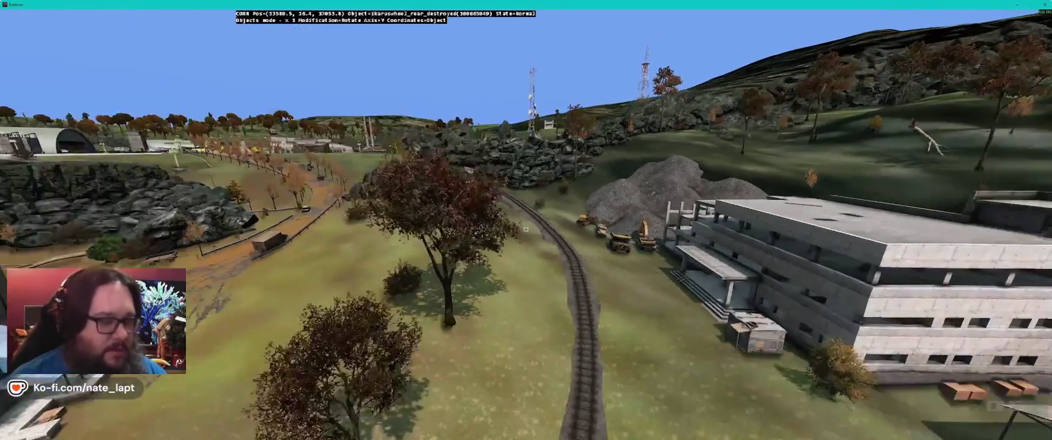
key(w)
key(w)
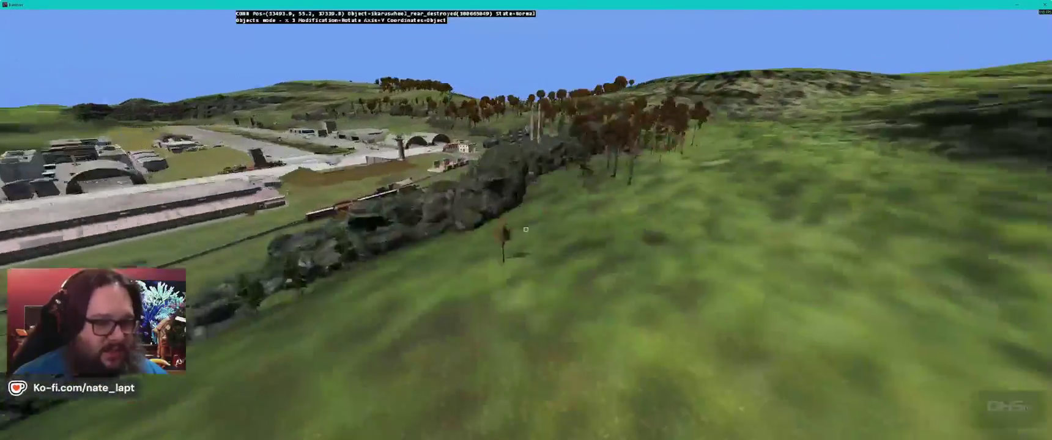
key(alt+Tab)
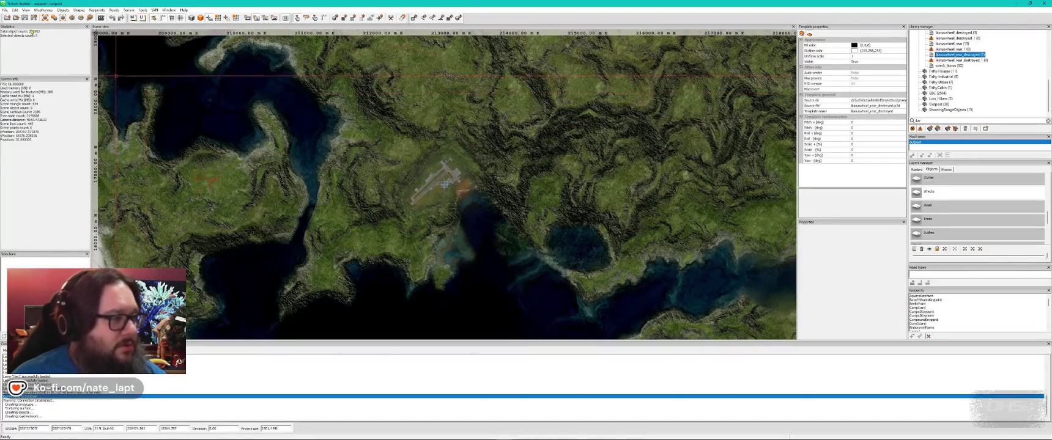
click(25, 17)
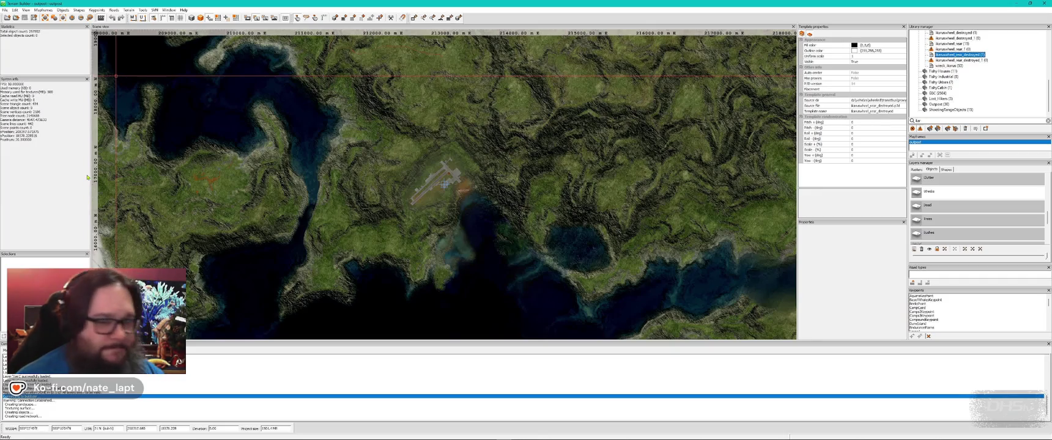
Step: Fly to the harbour-side dirt road and shift the wreck_ikarus bus slightly along it
scroll(311, 247, down, 5)
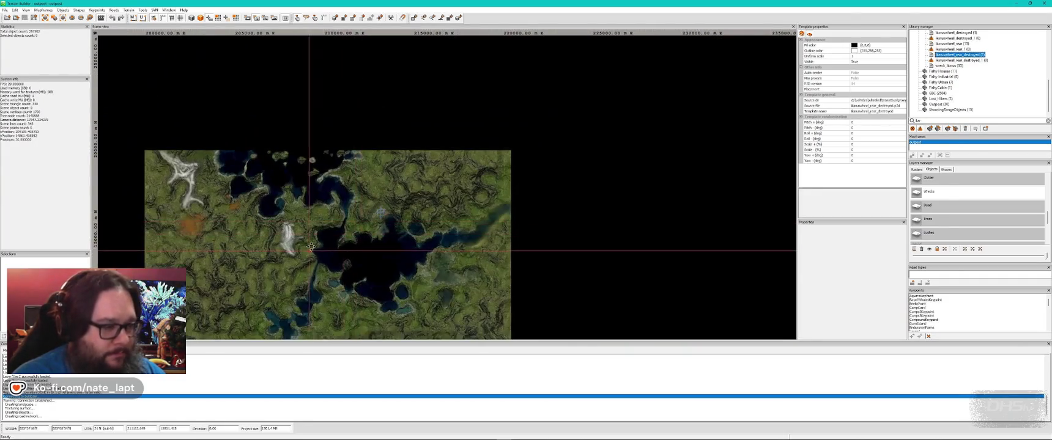
drag(312, 246, 341, 183)
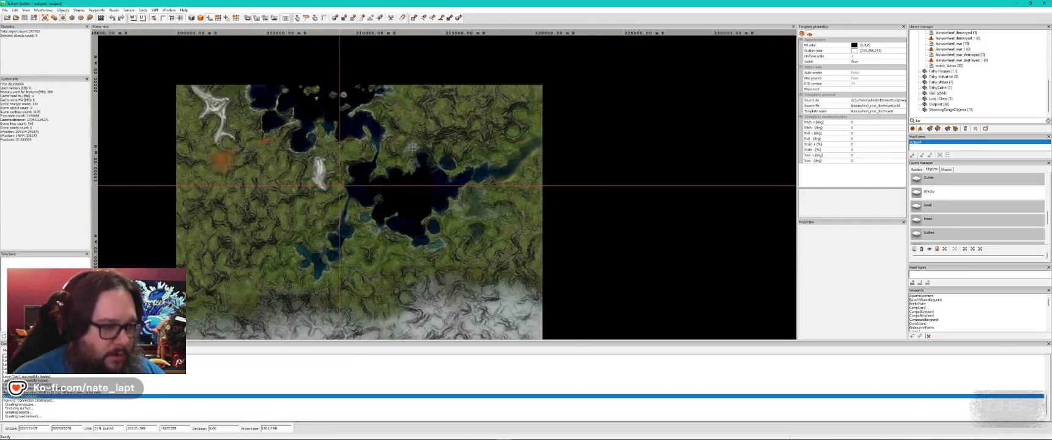
scroll(341, 183, up, 5)
key(alt+Tab)
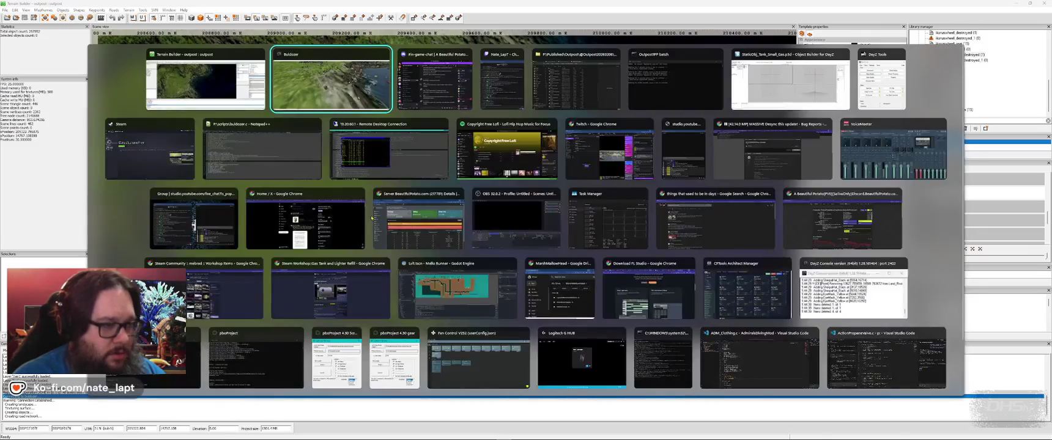
key(w)
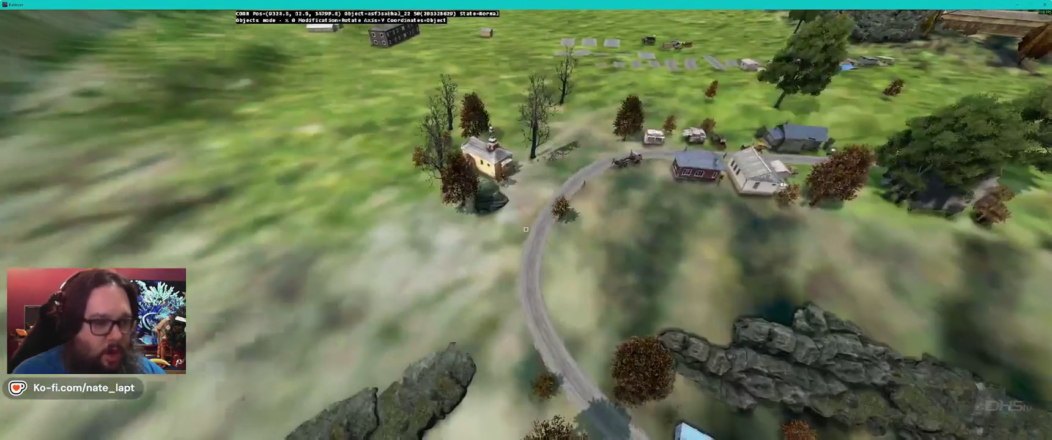
key(w)
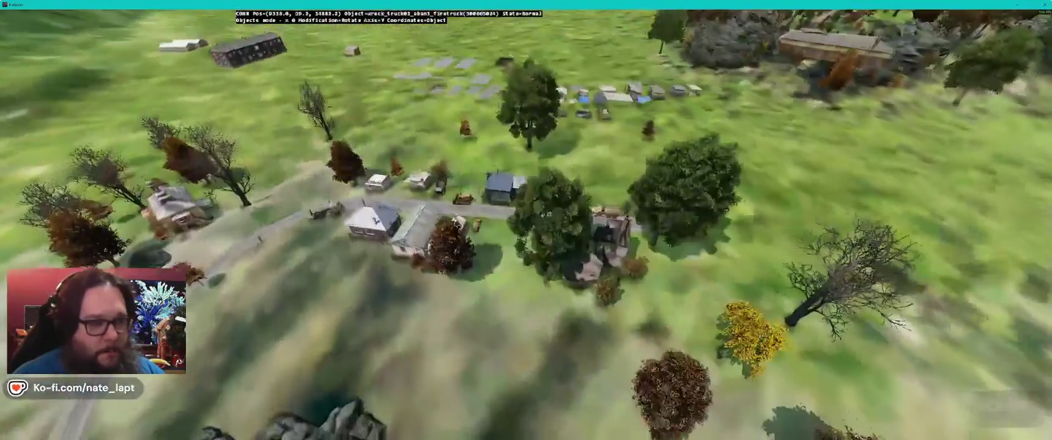
key(w)
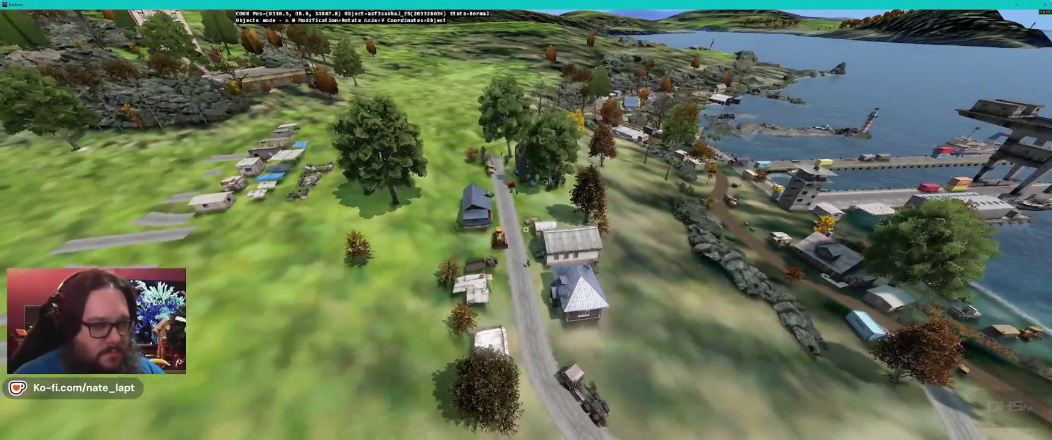
key(alt+Tab)
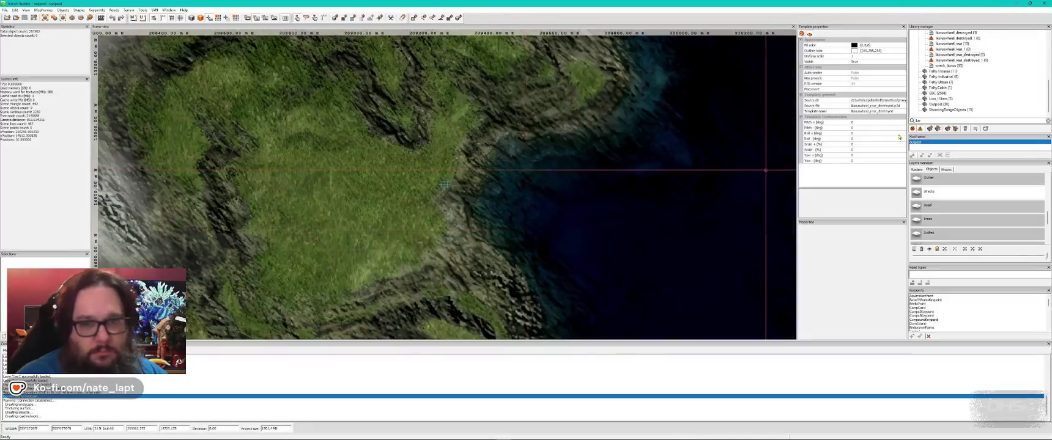
key(alt+Tab)
key(alt+Tab)
key(alt+Tab)
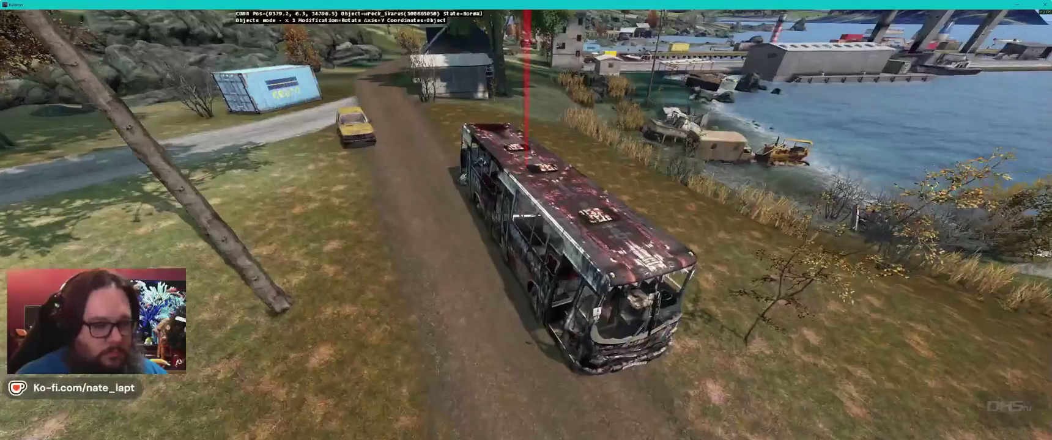
drag(526, 220, 526, 221)
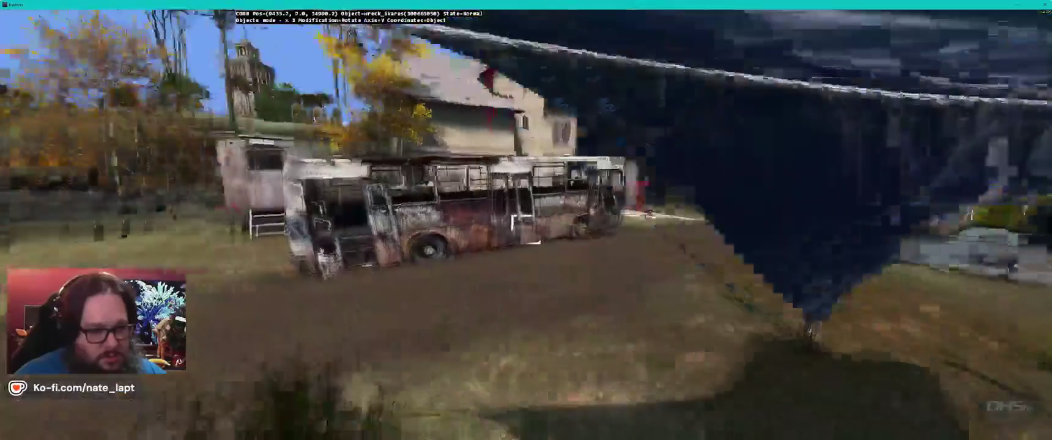
Step: Rotate the Ikarus rear wheel upright and move it onto the grass beside the bus wreck
key(x)
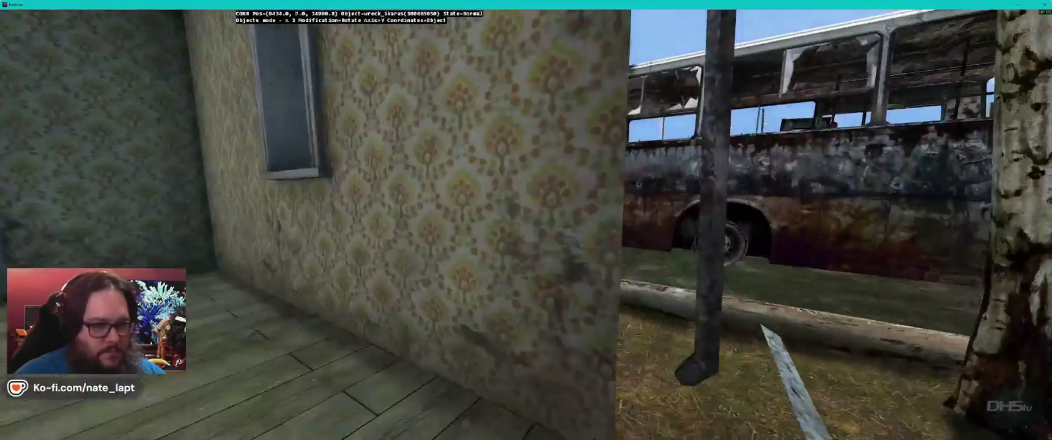
key(alt+Tab)
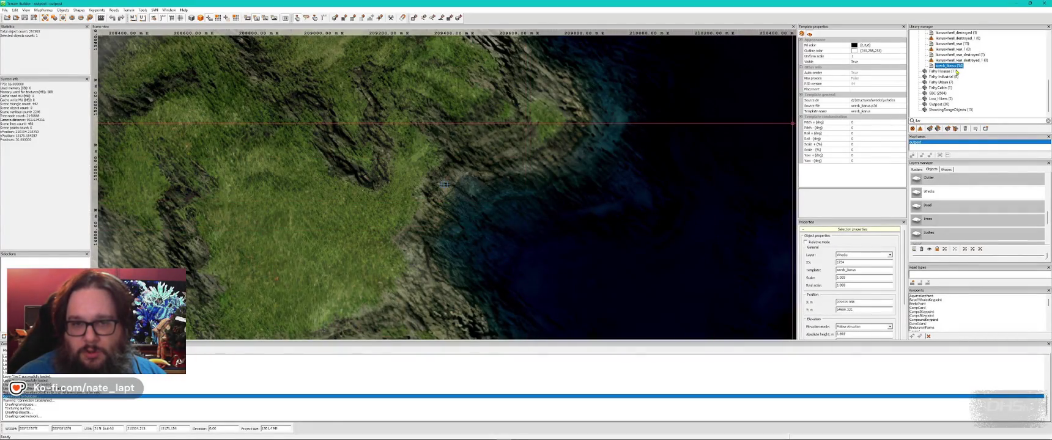
key(alt+Tab)
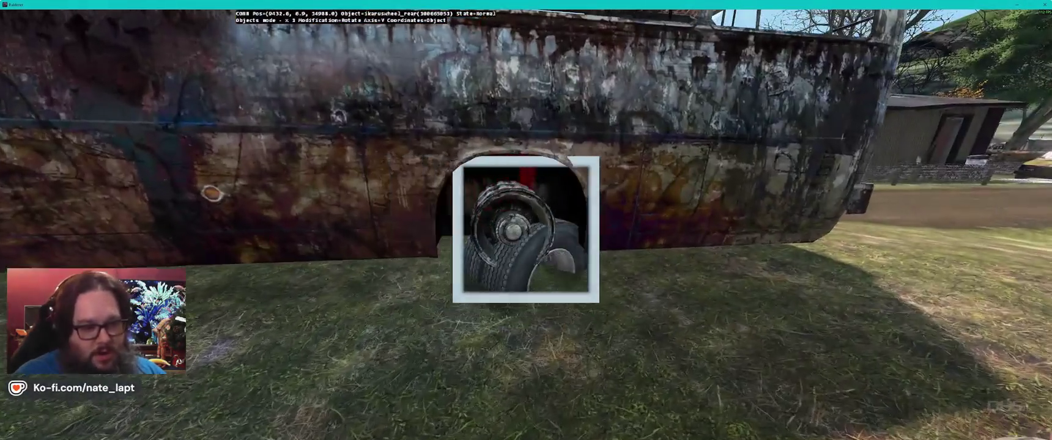
mouse_move(526, 233)
mouse_down()
mouse_move(551, 232)
mouse_move(520, 233)
mouse_up()
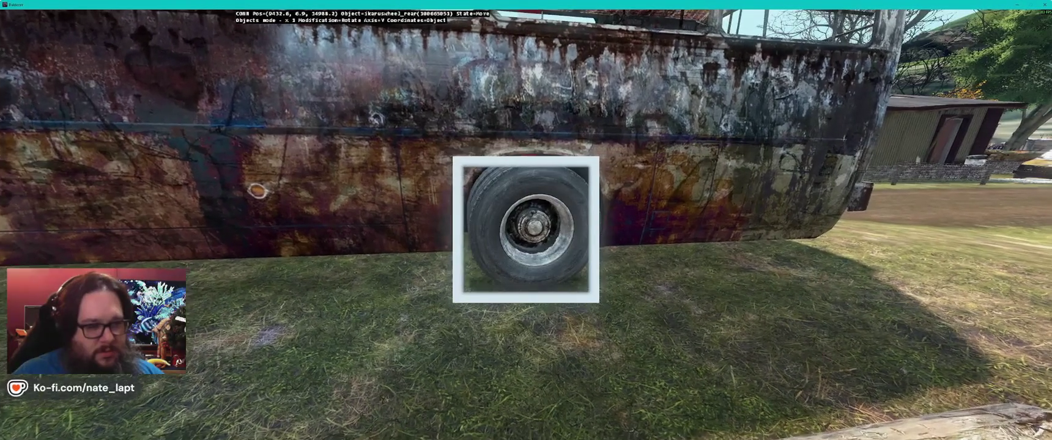
key(alt+Tab)
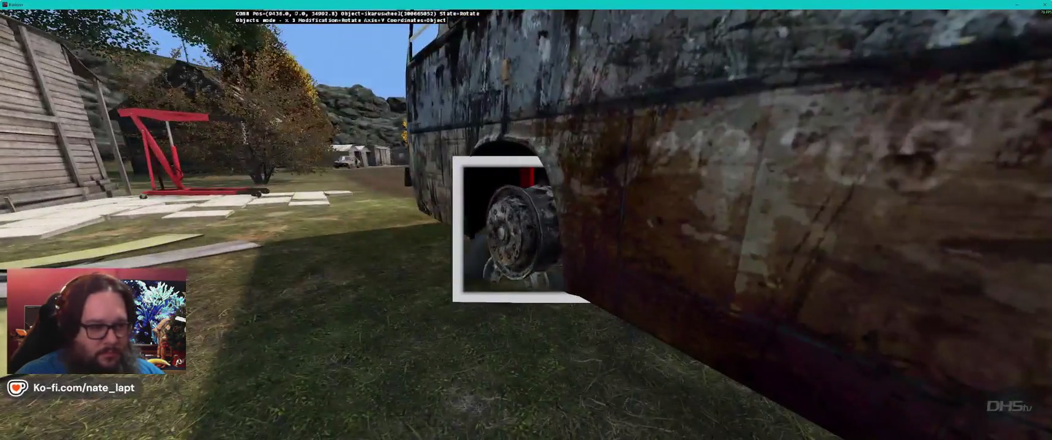
drag(514, 233, 588, 233)
drag(526, 223, 532, 223)
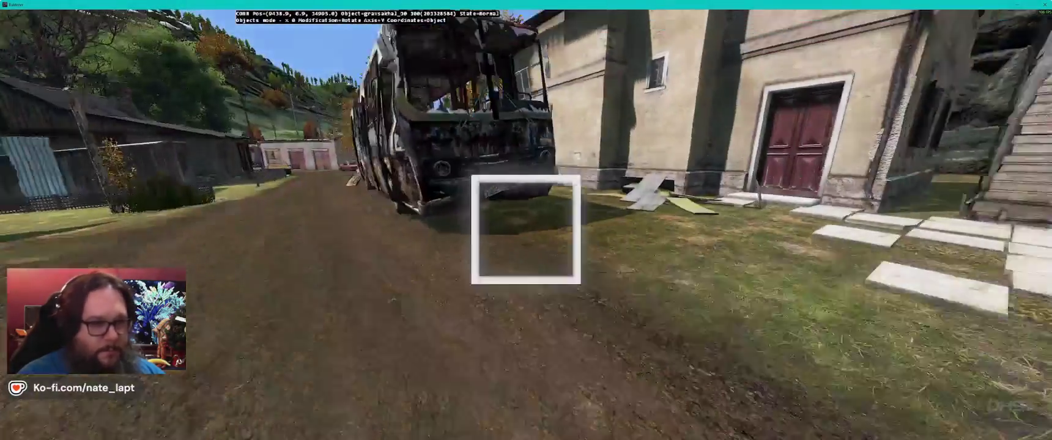
Step: Search the Library manager for 'dirt' and select rubble_dirtpile_medium1
key(alt+Tab)
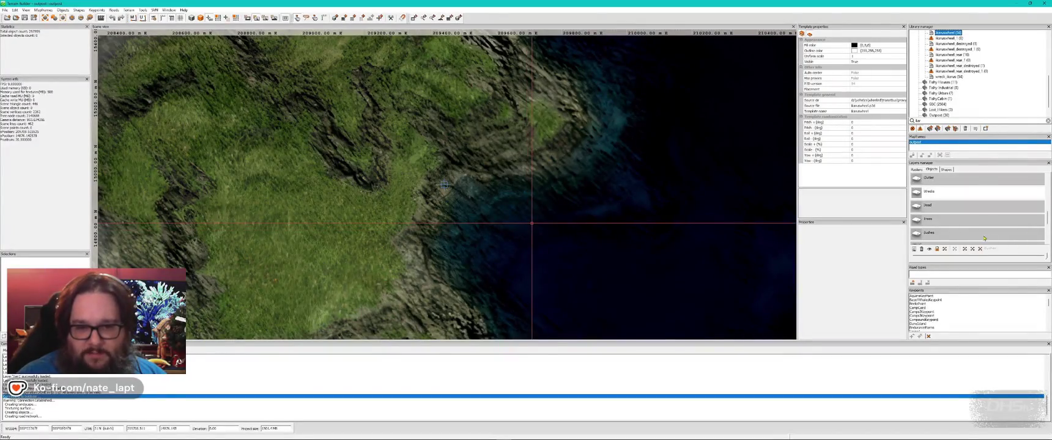
scroll(975, 228, down, 3)
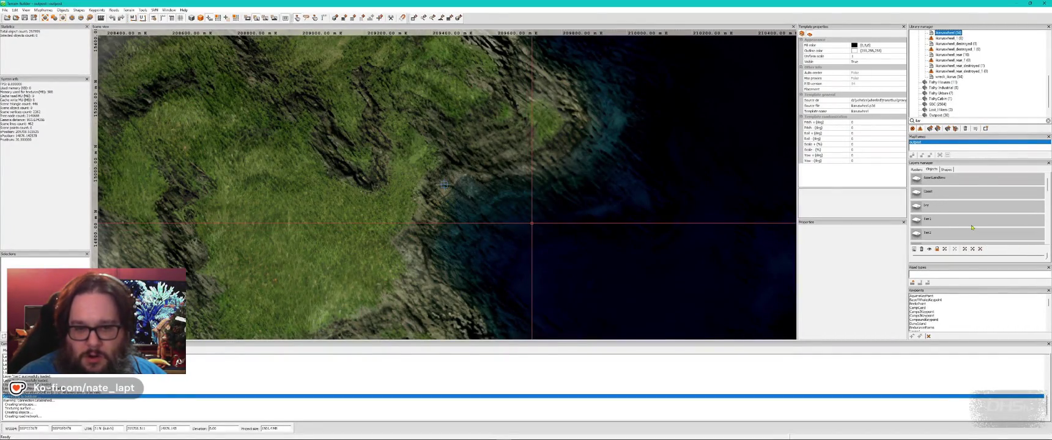
click(939, 137)
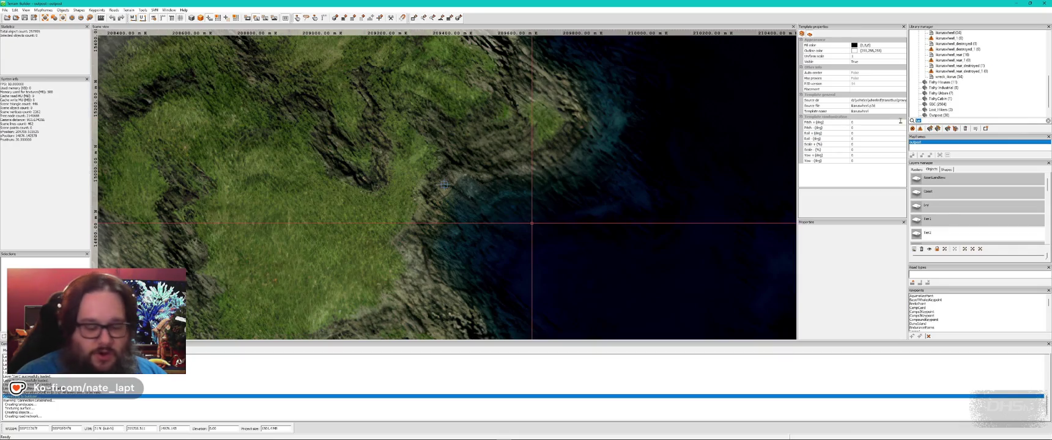
key(BackSpace)
key(BackSpace)
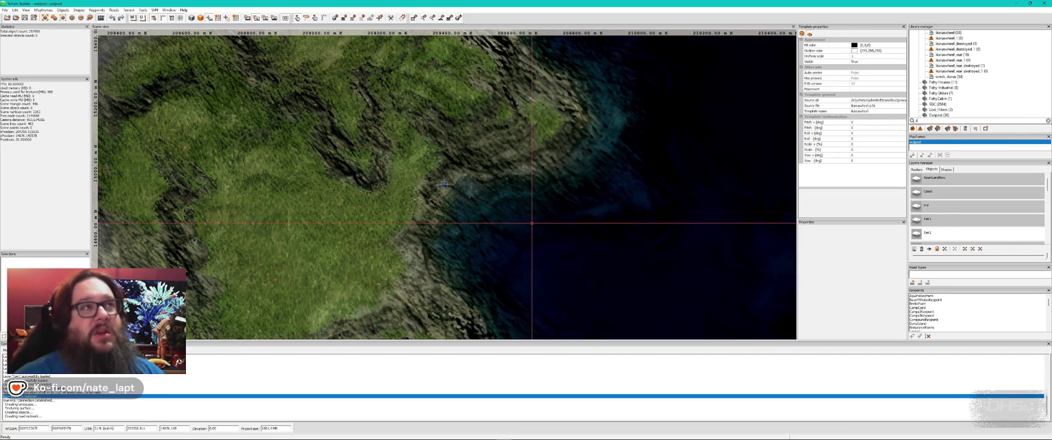
text(irt)
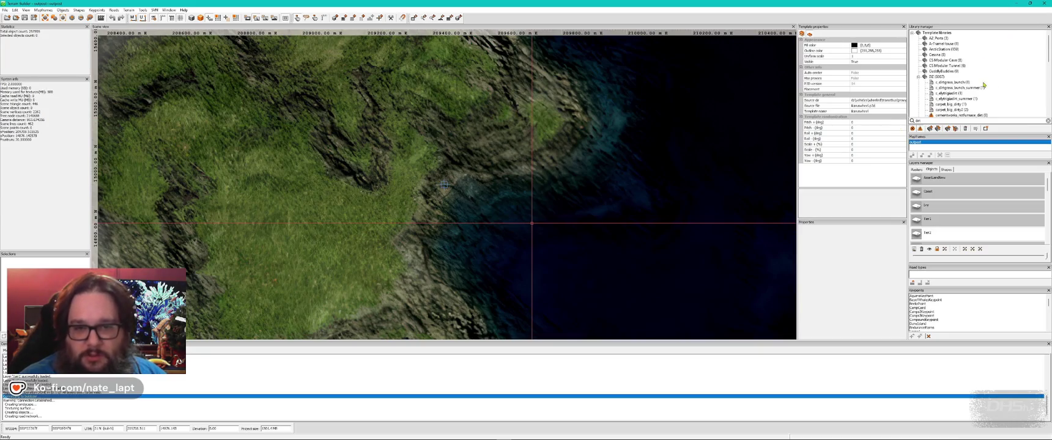
scroll(978, 79, down, 5)
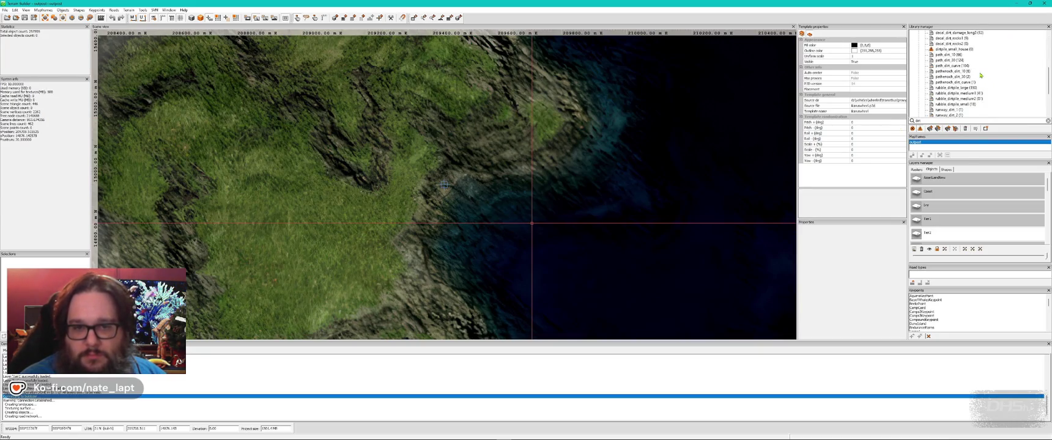
scroll(996, 98, down, 3)
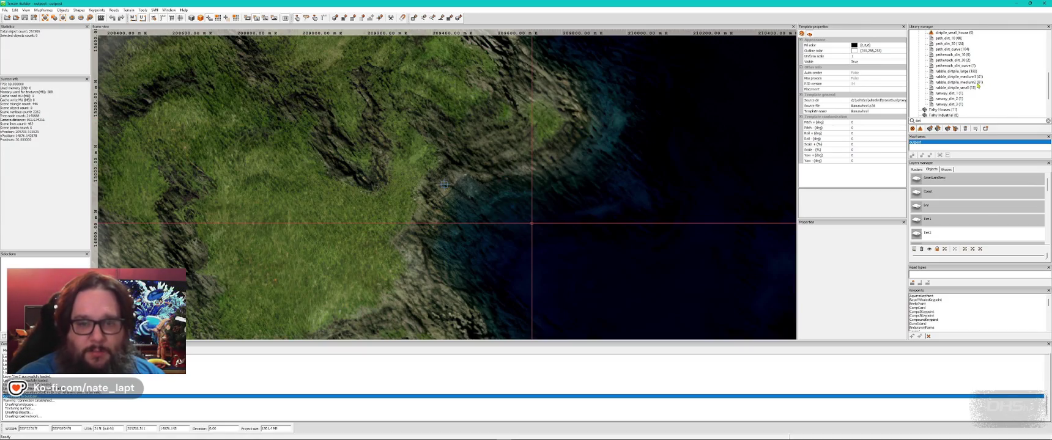
click(966, 77)
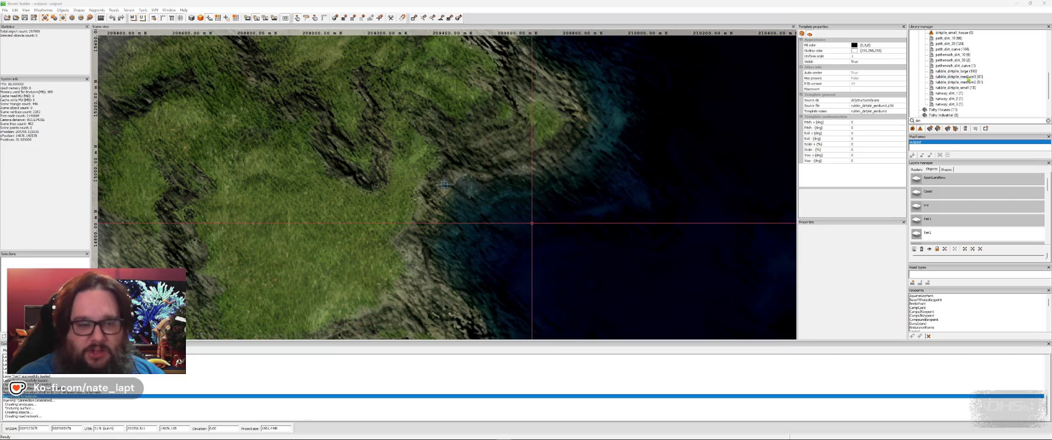
Step: Place a medium dirt pile under the log pile by the house and spin it around
key(alt+Tab)
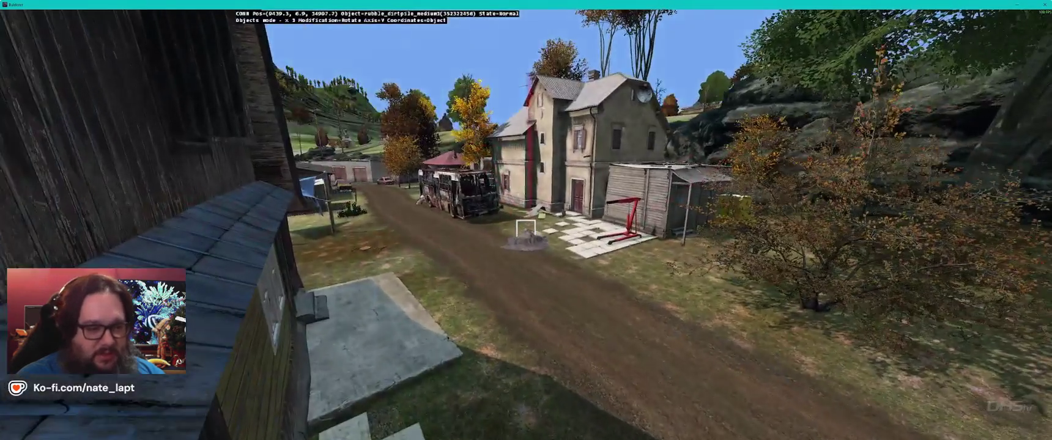
drag(525, 230, 526, 230)
key(w)
key(w)
key(s)
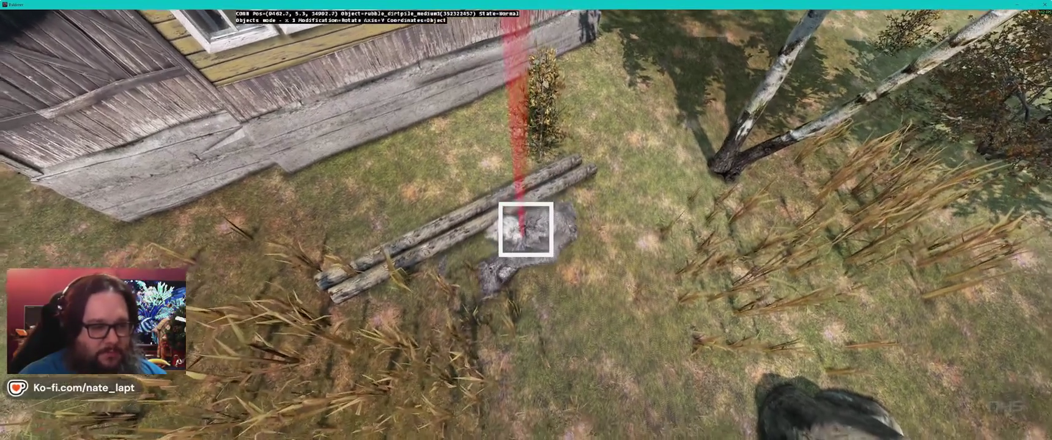
drag(525, 229, 525, 230)
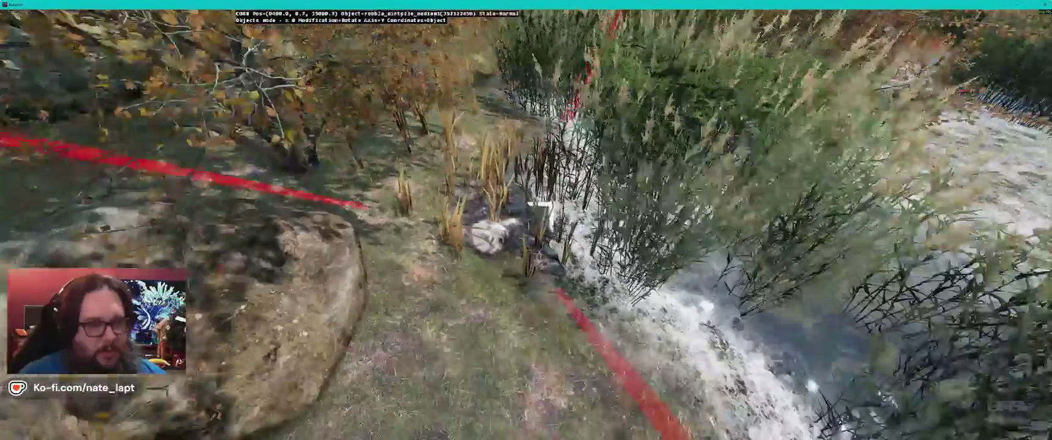
Step: Move a dirt pile in among the creek-side reeds and nudge it into position
mouse_move(538, 205)
mouse_down()
mouse_move(508, 220)
mouse_move(541, 205)
mouse_up()
key(x)
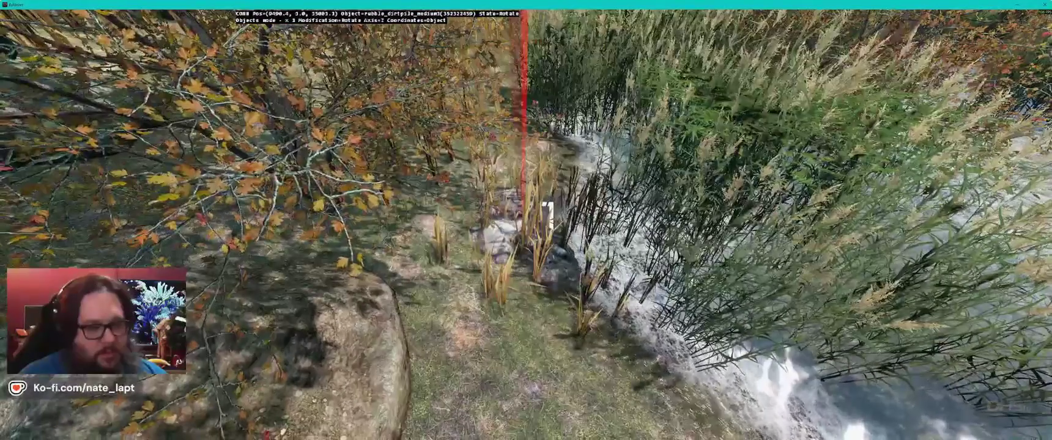
key(y)
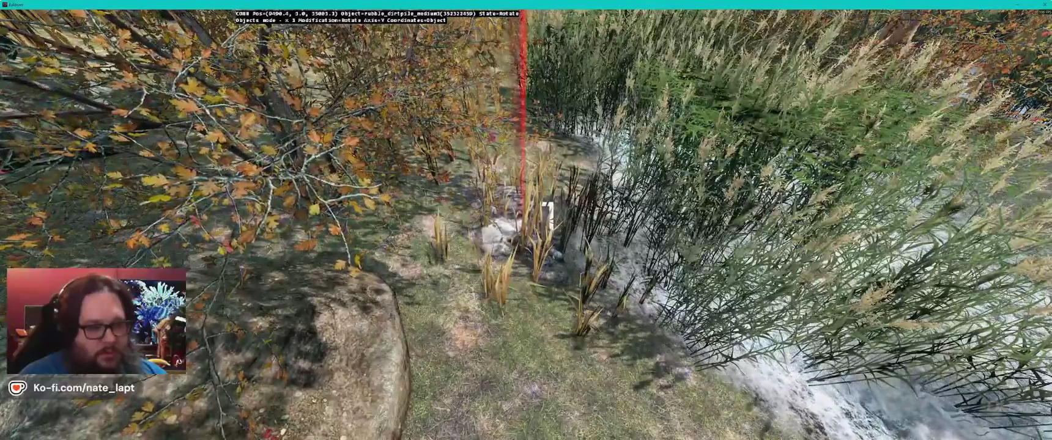
key(w)
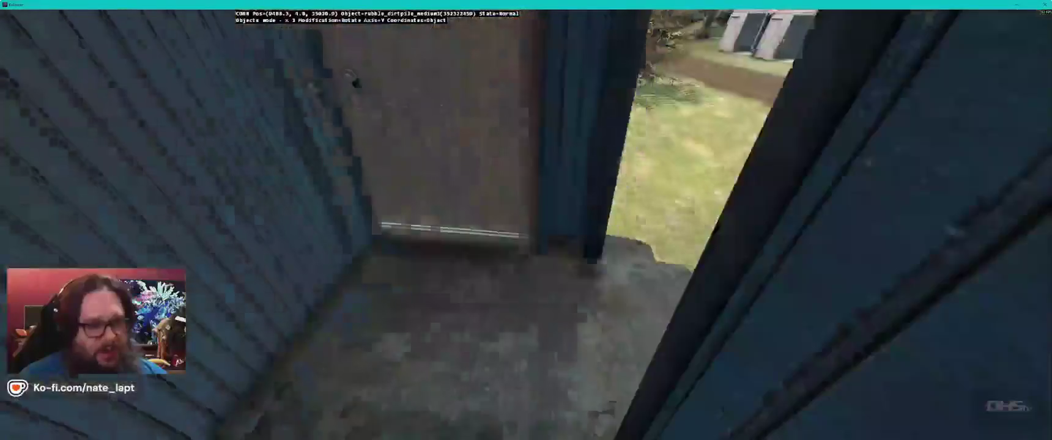
key(w)
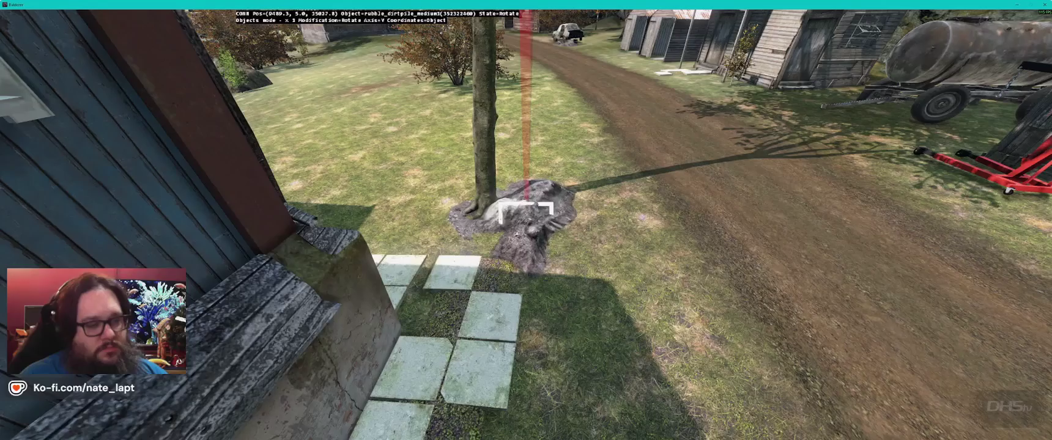
mouse_move(526, 211)
mouse_down()
mouse_move(527, 232)
mouse_move(530, 204)
mouse_move(490, 233)
mouse_move(527, 209)
mouse_up()
key(alt+Tab)
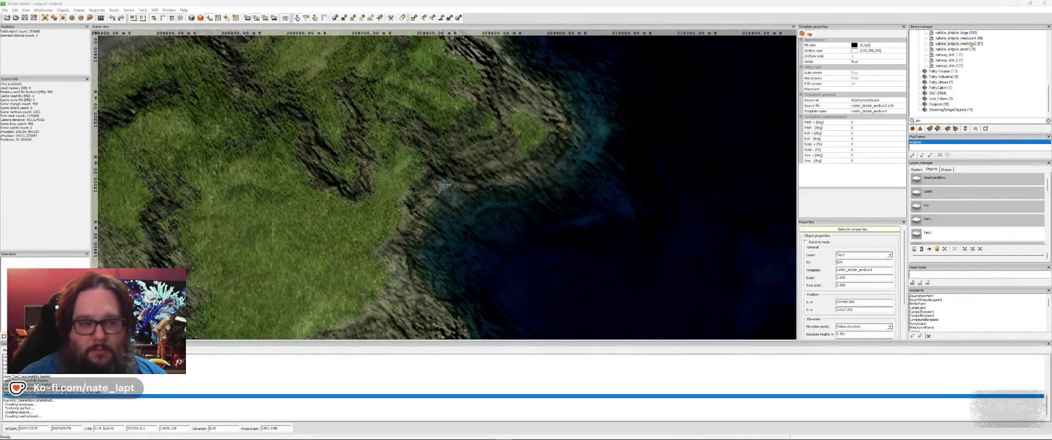
Step: Tuck the dirt pile under the truck's rear wheels and adjust its height
key(alt+Tab)
mouse_move(525, 187)
mouse_down()
mouse_move(526, 234)
mouse_move(525, 190)
mouse_move(529, 218)
mouse_move(493, 215)
mouse_move(532, 204)
mouse_move(517, 231)
mouse_up()
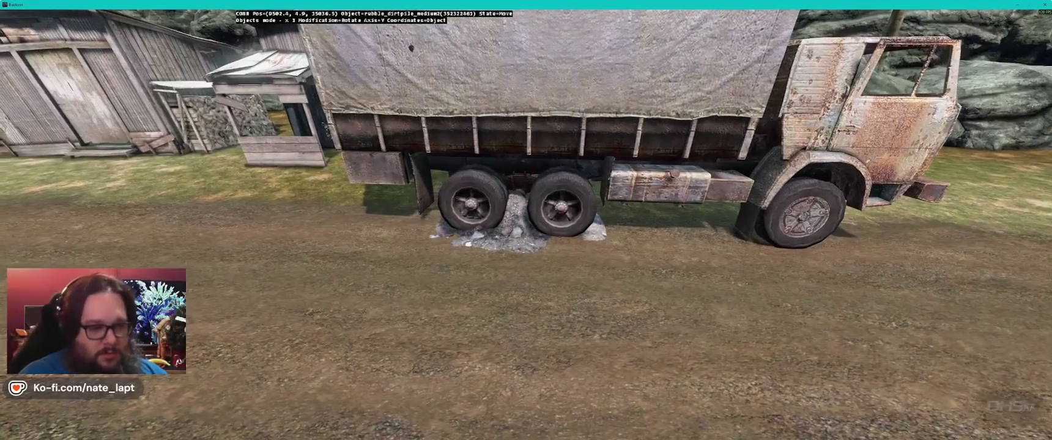
key(e)
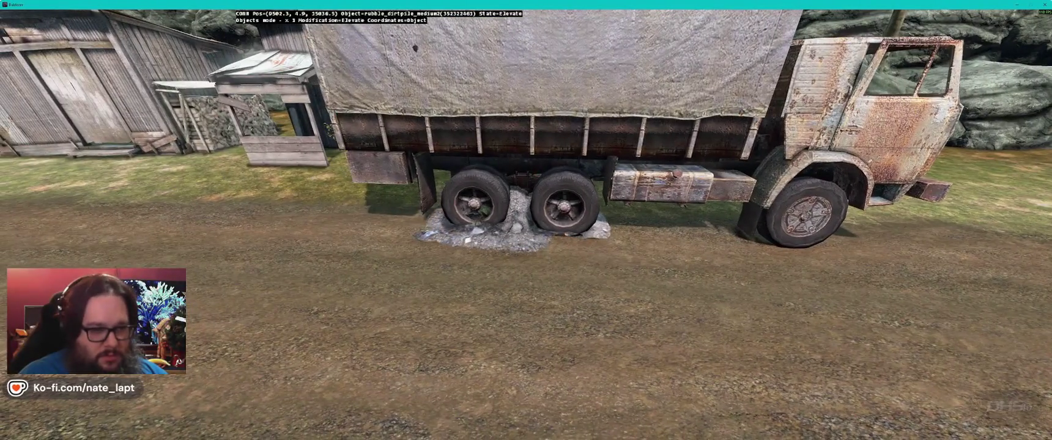
key(alt+Tab)
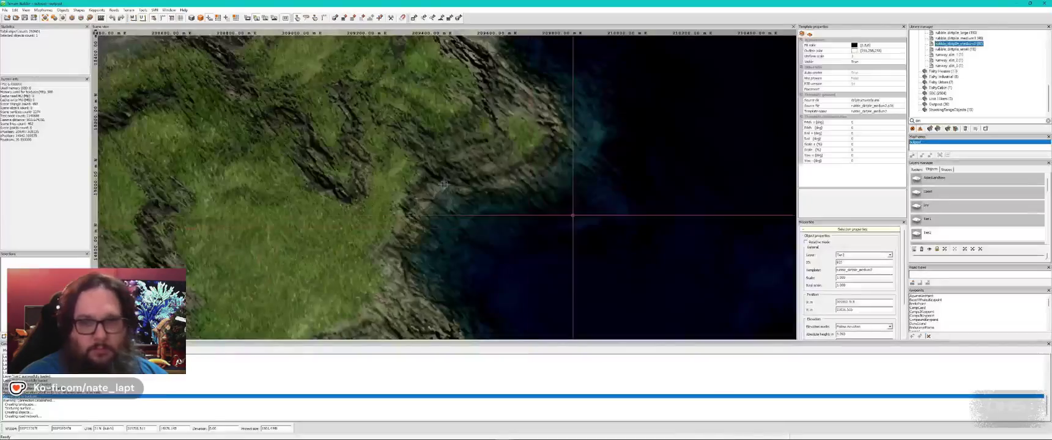
Step: Insert rubble_dirtpile_small copies by the house steps and beside the boardwalk
key(alt+Tab)
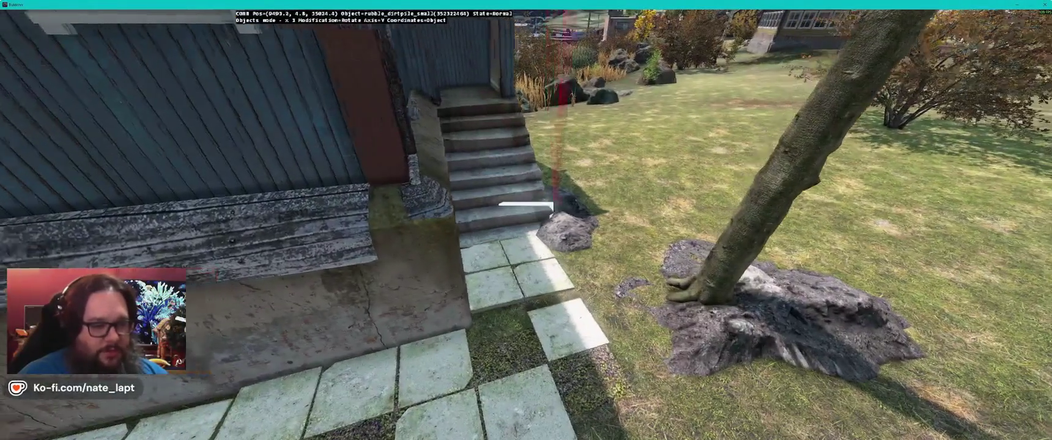
key(Insert)
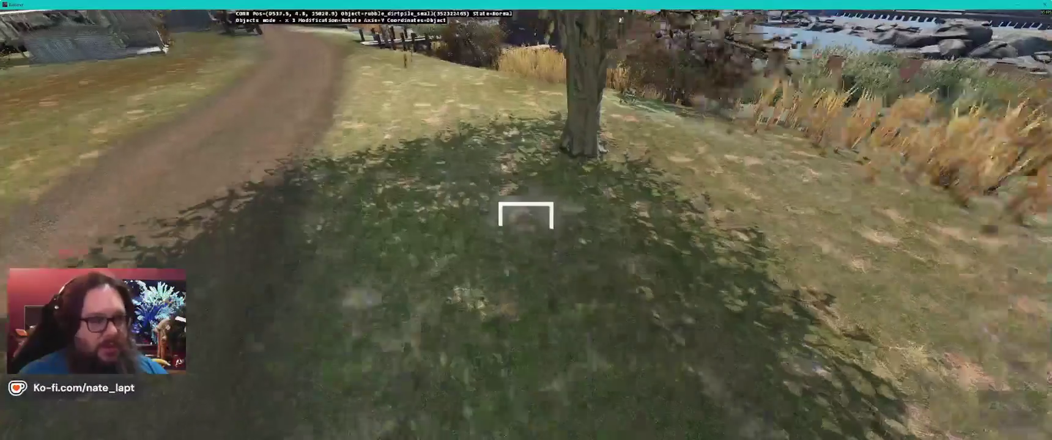
key(Insert)
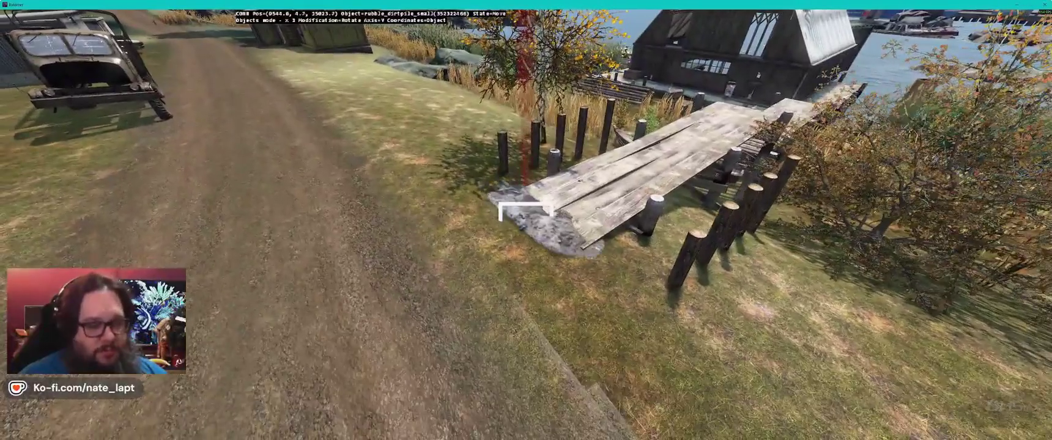
Step: Lower the small rubble pile partly under the boardwalk's end and scale it up
click(526, 211)
drag(526, 211, 526, 215)
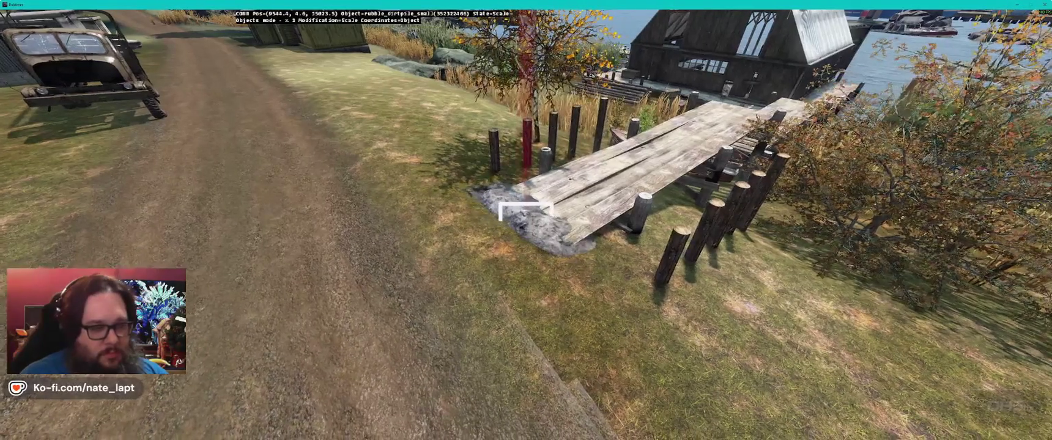
drag(526, 211, 526, 211)
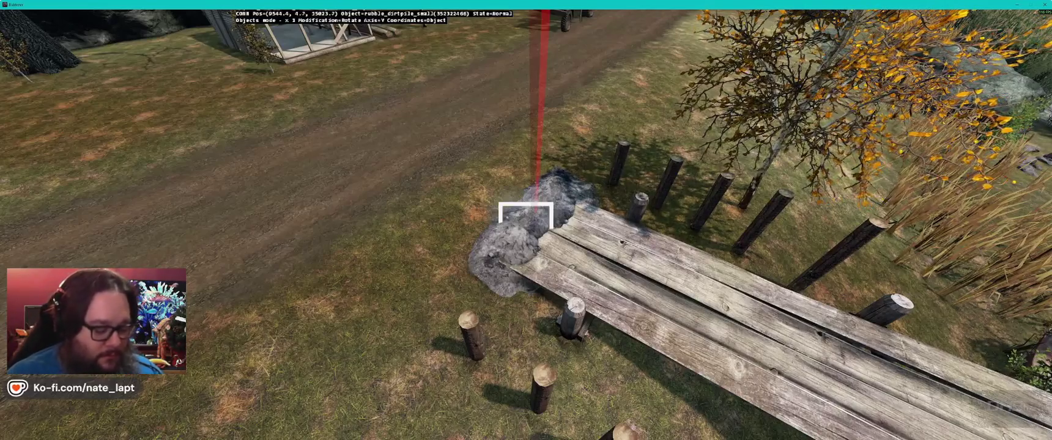
key(alt+Tab)
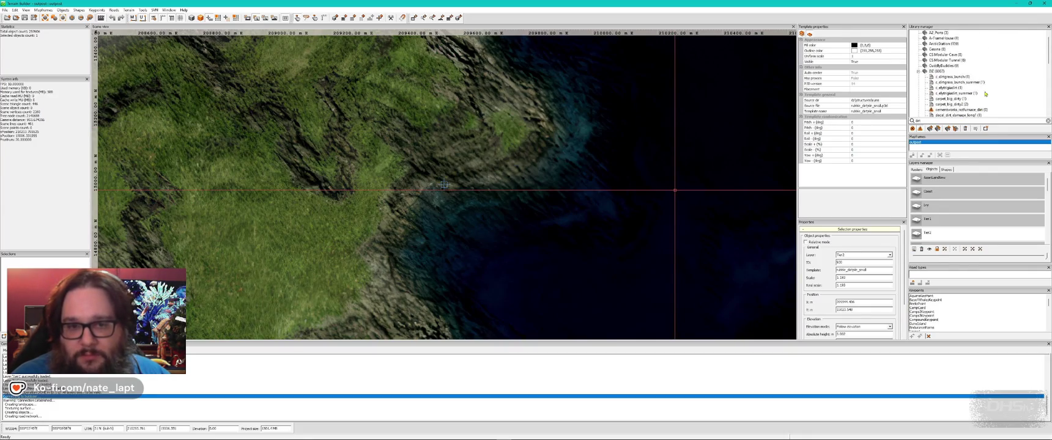
Step: Look down on the ground beside the boardwalk in Buldozer
key(alt+Tab)
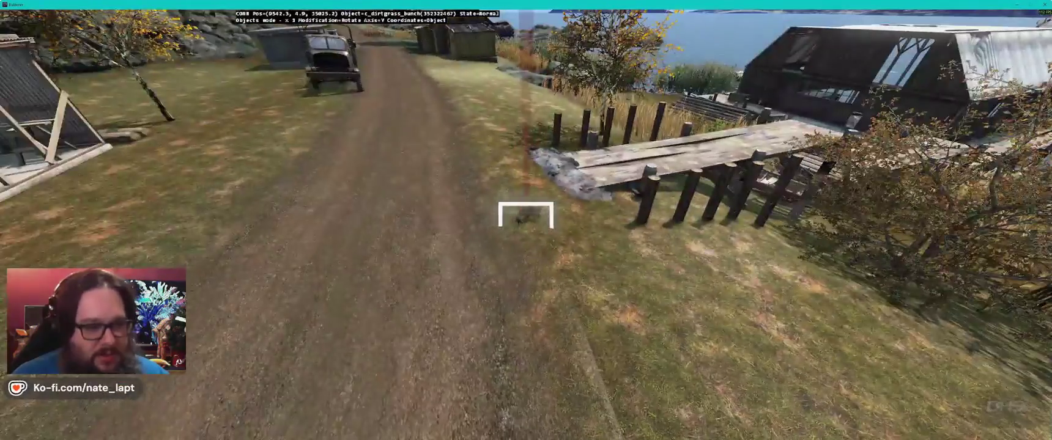
key(w)
mouse_move(526, 220)
mouse_down()
mouse_move(526, 330)
mouse_move(526, 183)
mouse_up()
key(alt+Tab)
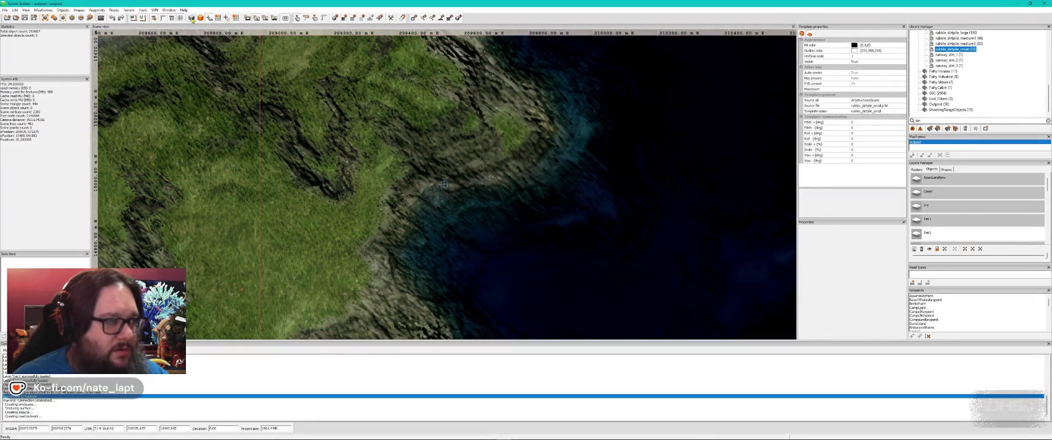
scroll(438, 214, up, 5)
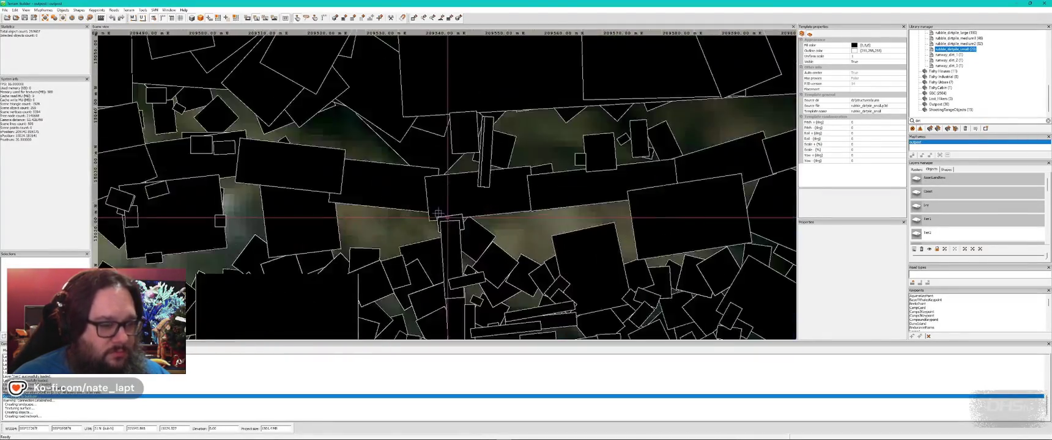
scroll(438, 214, up, 3)
Step: Nudge the small grass object by the rubble lower and check it near the pier
click(414, 195)
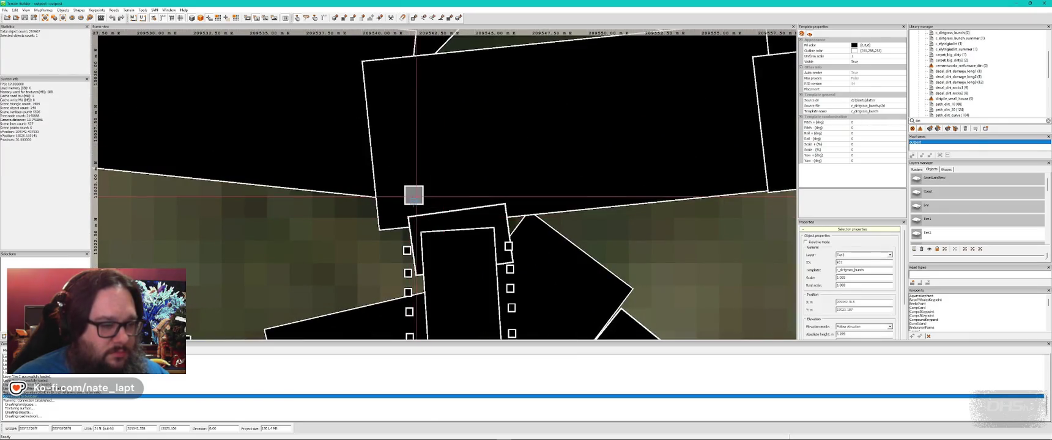
drag(414, 195, 406, 224)
key(alt+Tab)
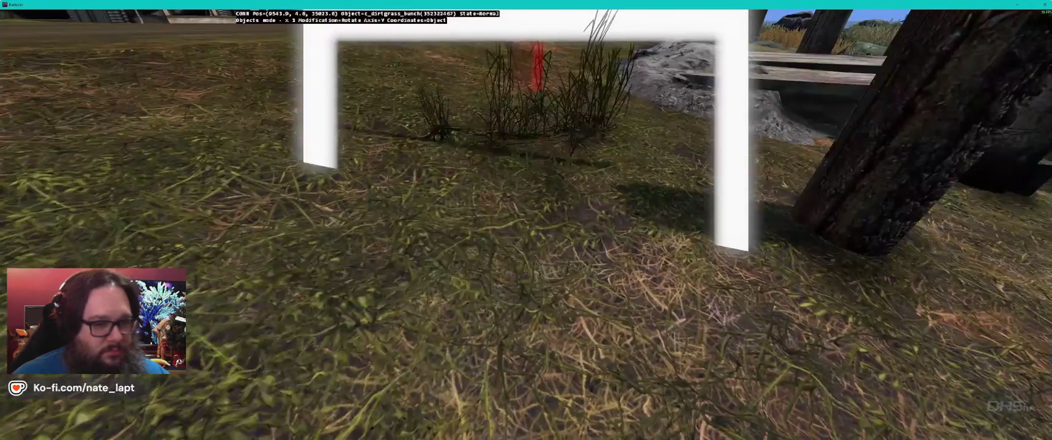
key(s)
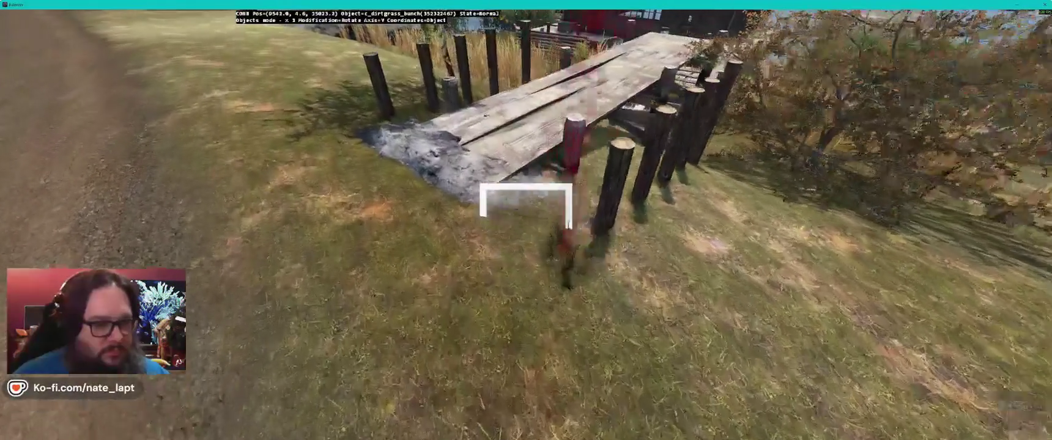
key(a)
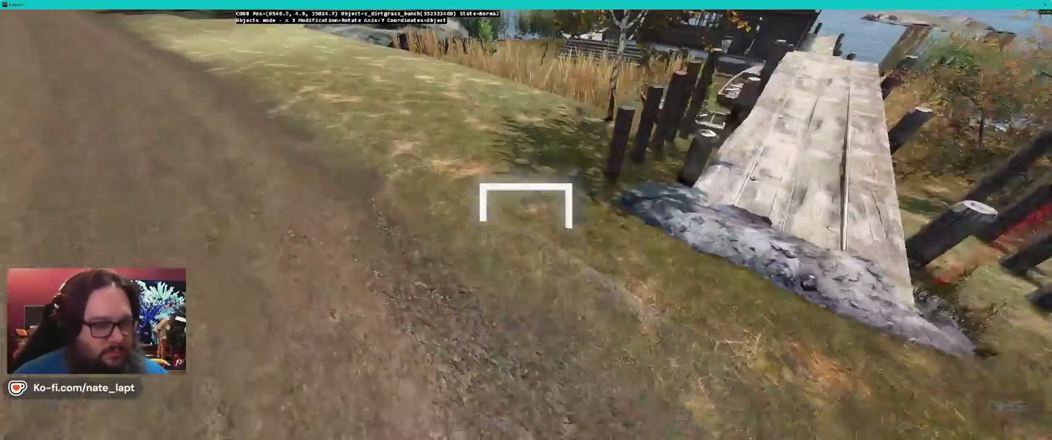
key(d)
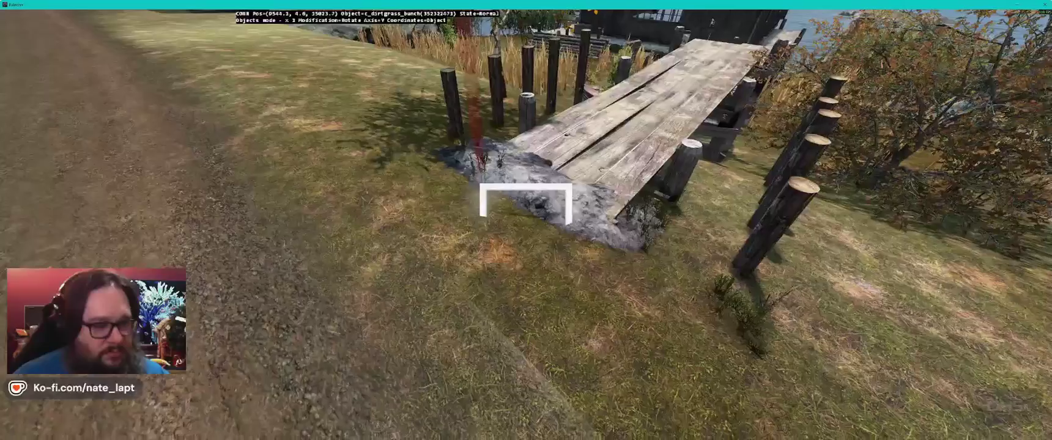
key(alt+Tab)
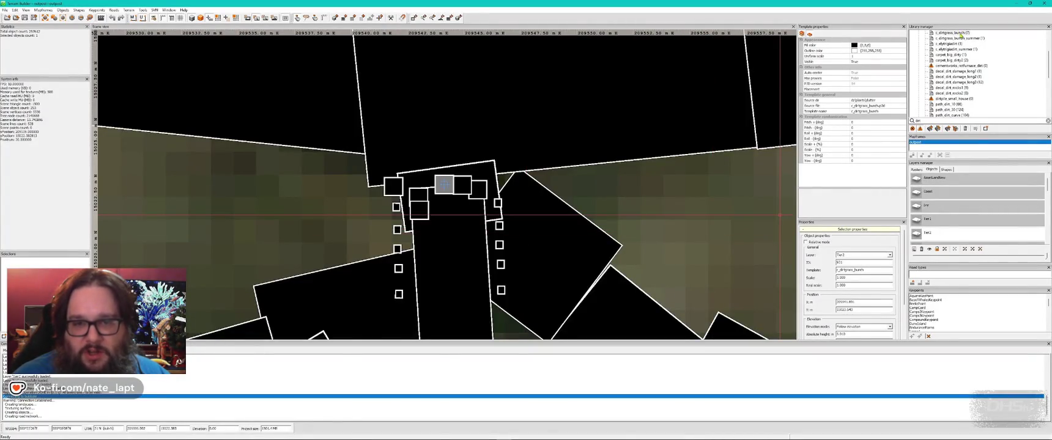
Step: Select all c_dirtgrass_bunch objects and move them onto the Clutter layer
right_click(960, 34)
click(981, 45)
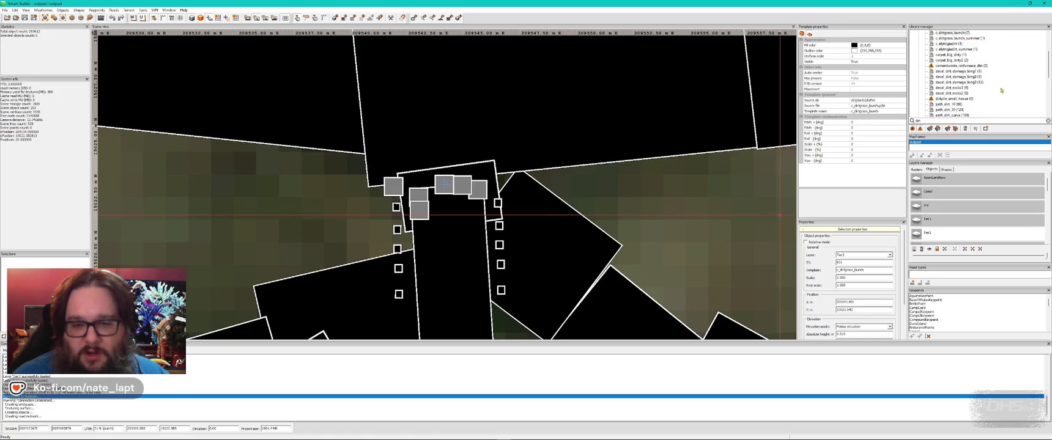
click(875, 256)
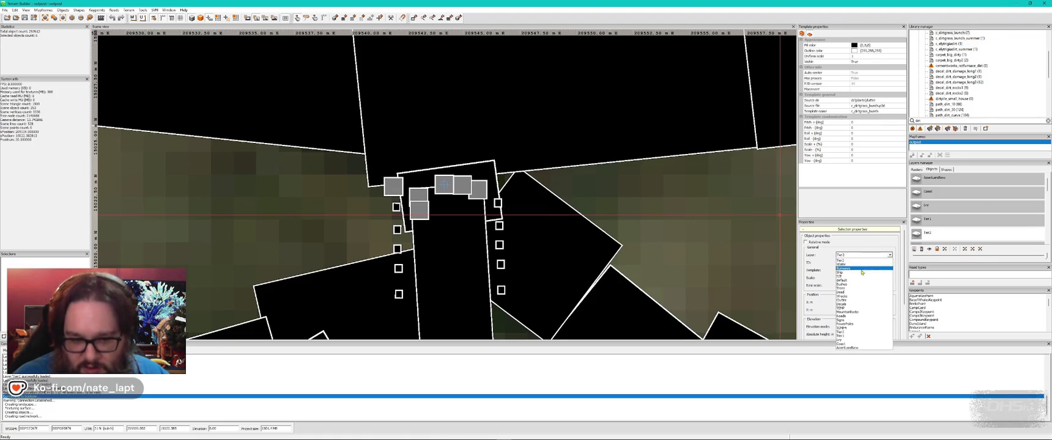
click(862, 301)
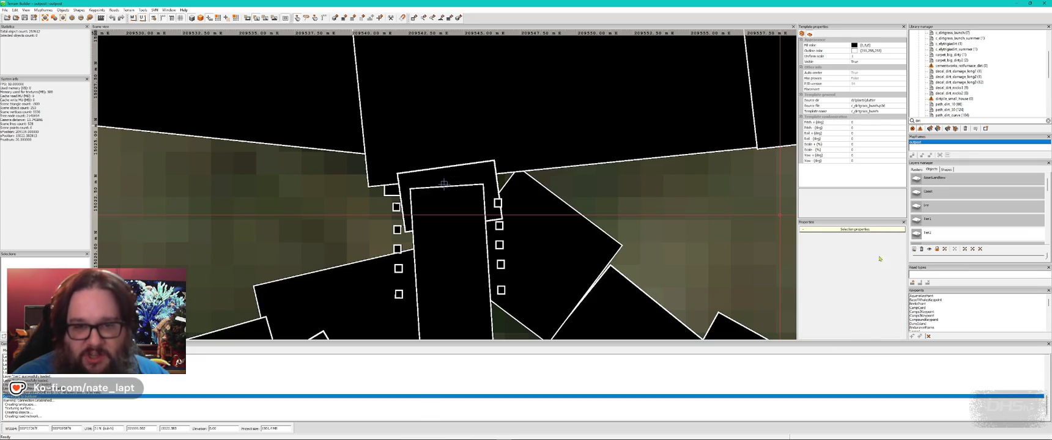
Step: Preview the dirty carpet and cementworks rotfurnace dirt templates in Buldozer
click(957, 60)
key(alt+Tab)
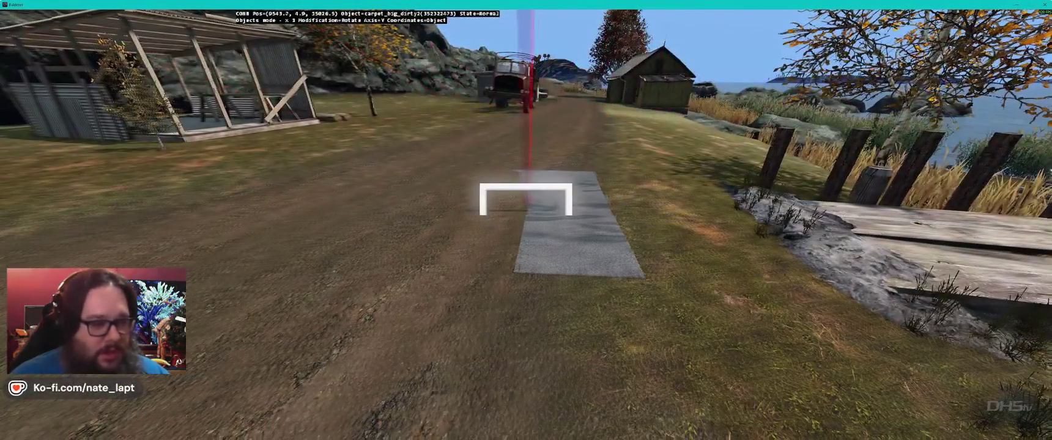
key(alt+Tab)
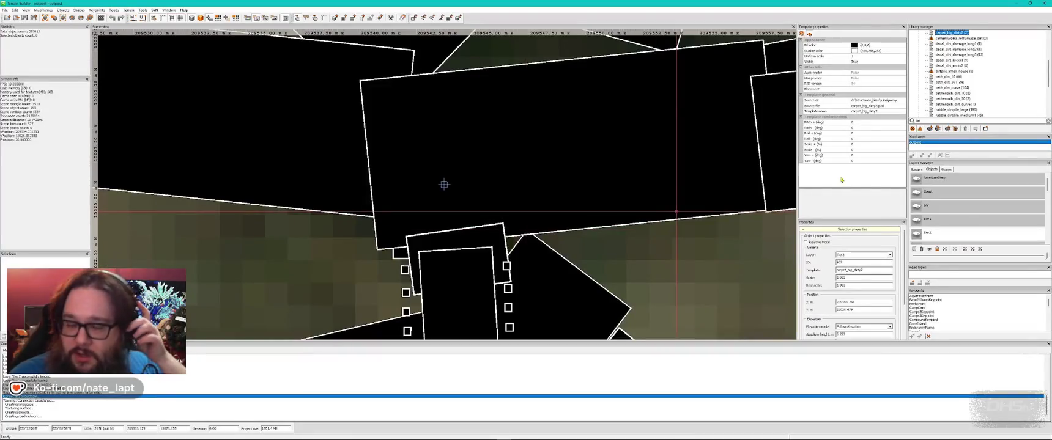
scroll(997, 77, up, 2)
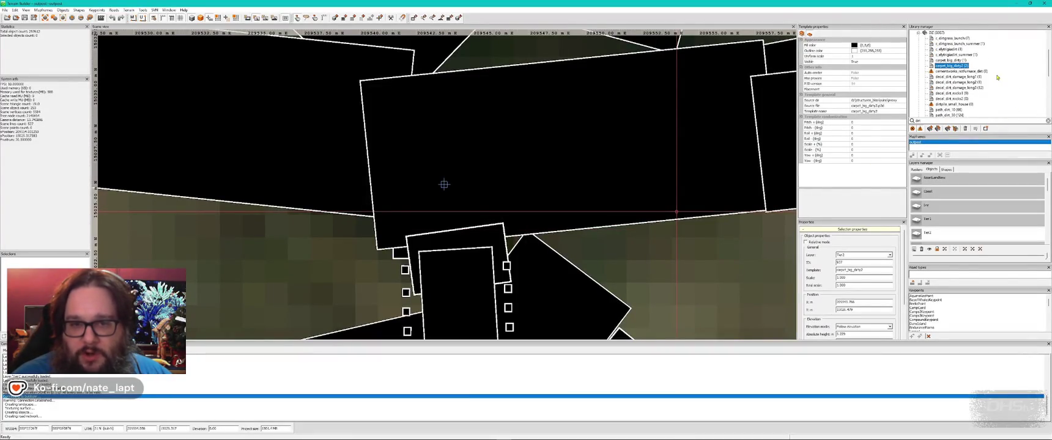
click(959, 71)
key(alt+Tab)
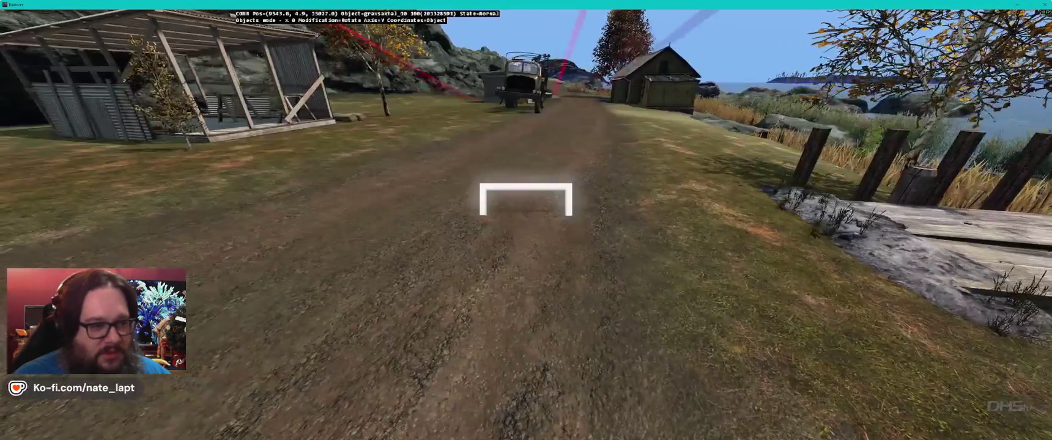
scroll(526, 220, up, 5)
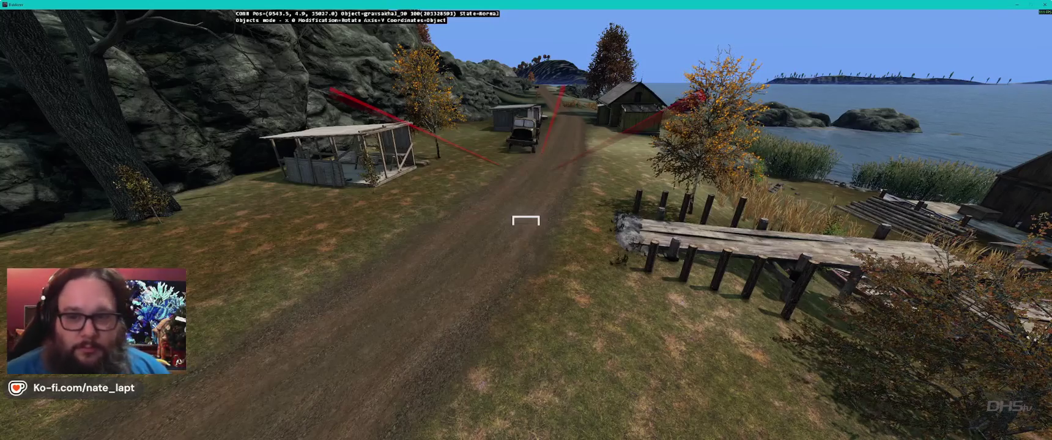
Step: Place a large rubble dirt pile beside the shed and adjust its height
key(alt+Tab)
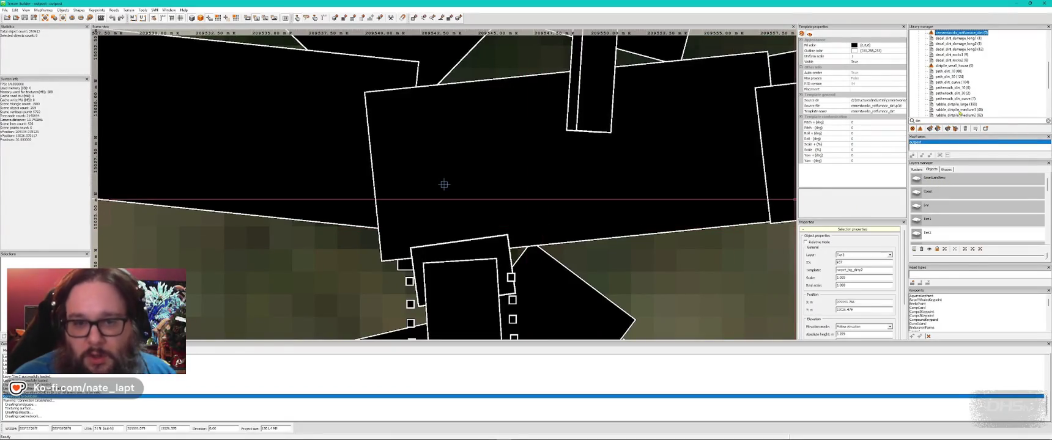
key(alt+Tab)
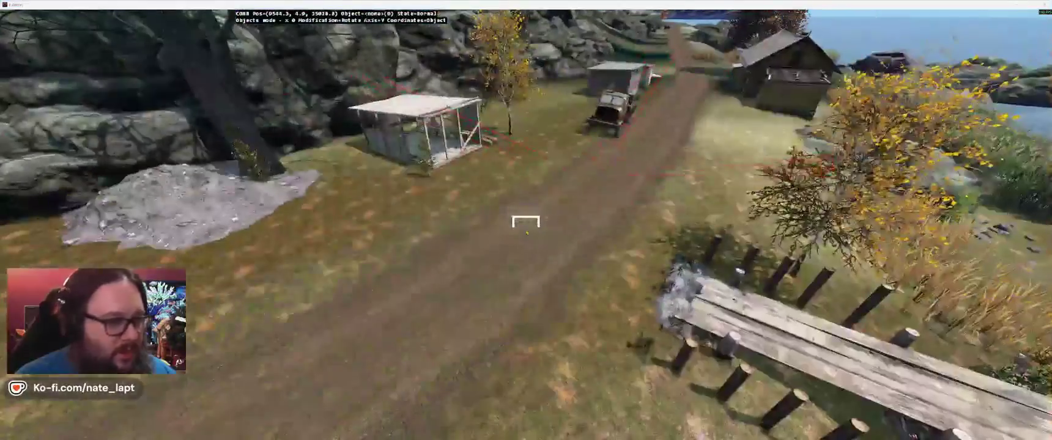
key(alt+Tab)
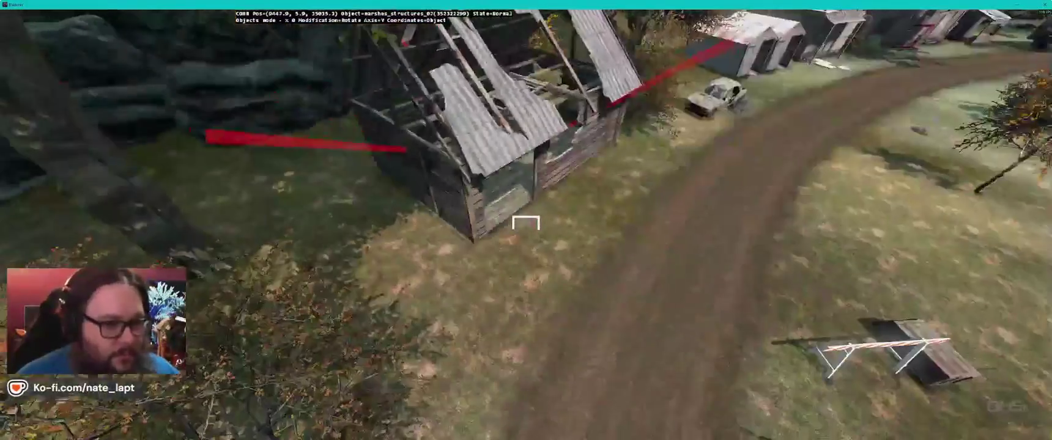
key(Insert)
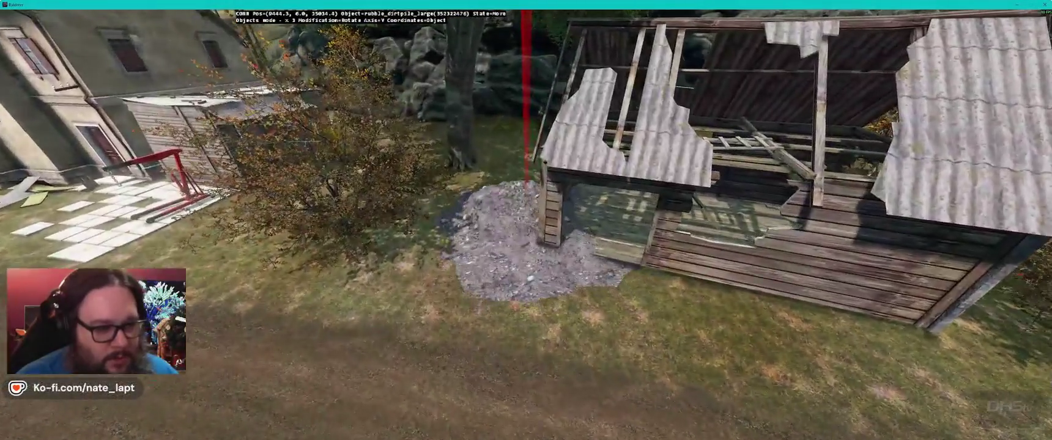
key(alt)
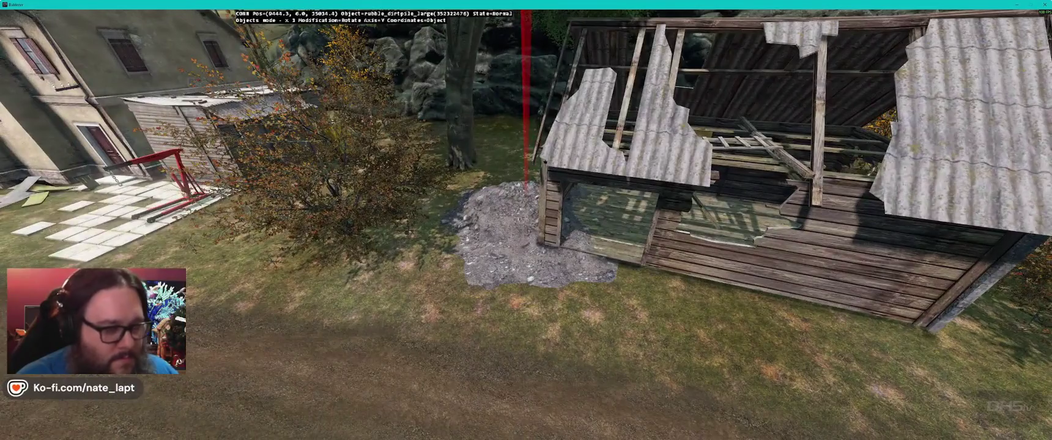
key(s)
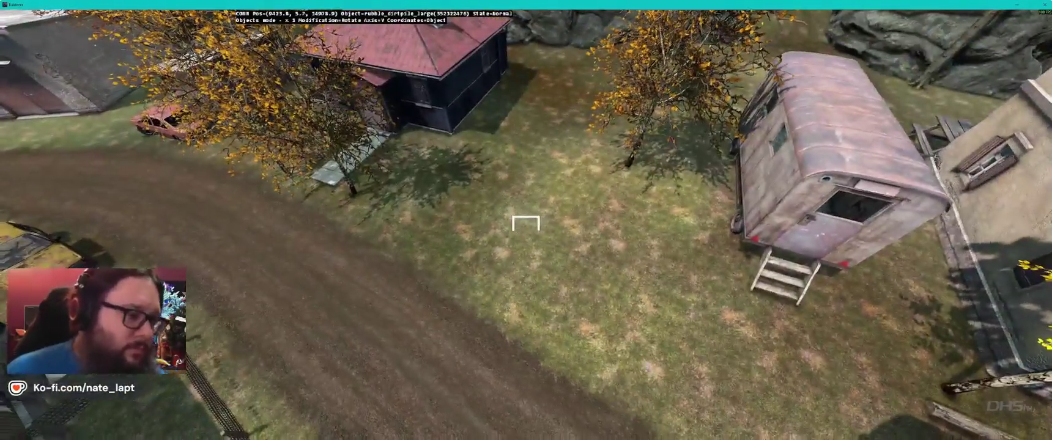
Step: Insert another rubble dirt pile and confirm the medium pile's placement
key(Insert)
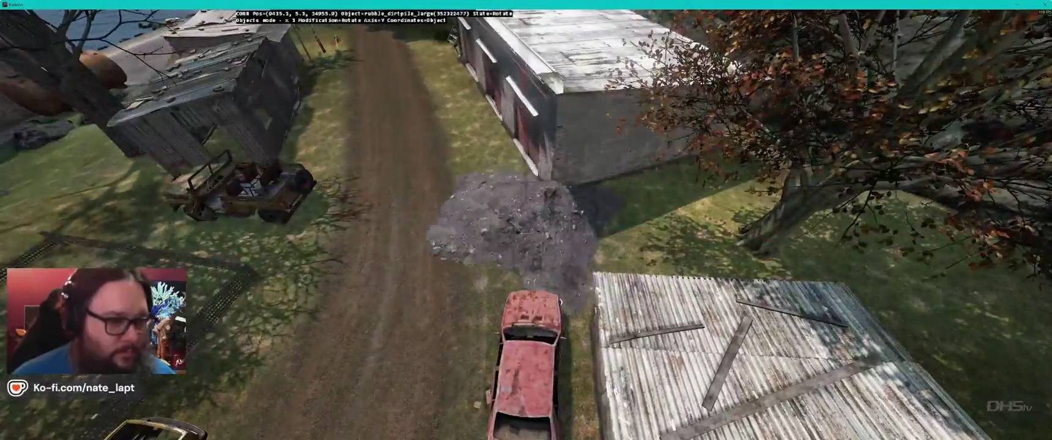
key(alt+Tab)
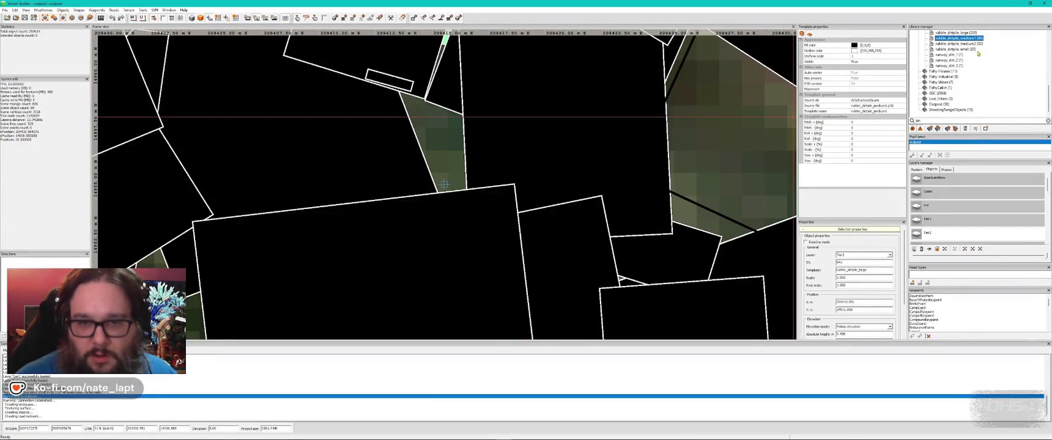
key(alt+Tab)
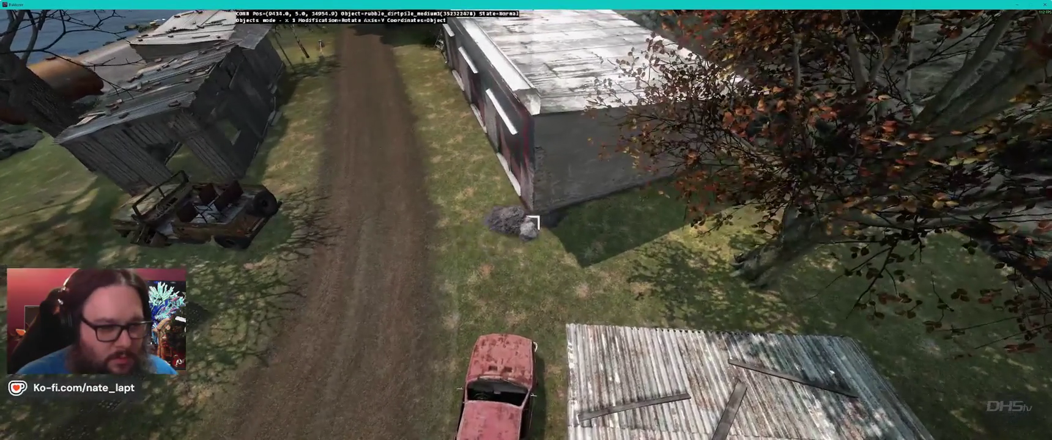
click(534, 219)
key(w)
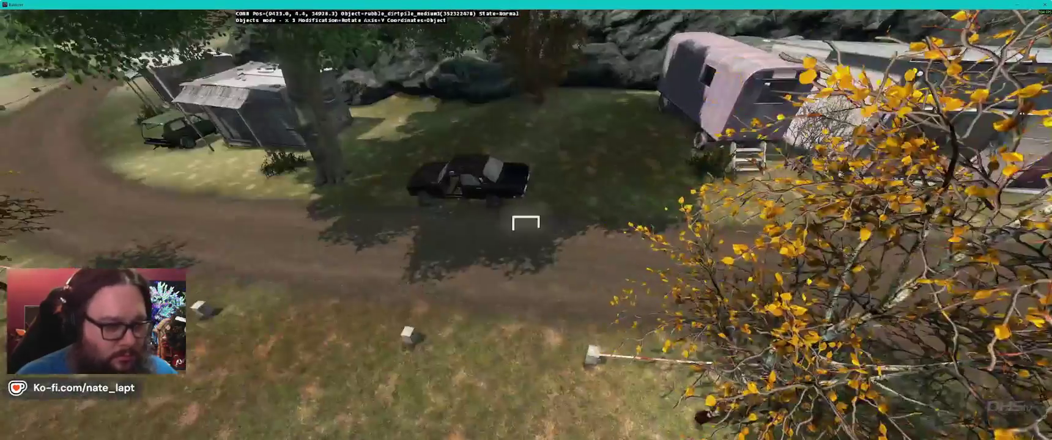
Step: Tilt and rotate the dirt pile beside the container and adjust its height
key(alt+Tab)
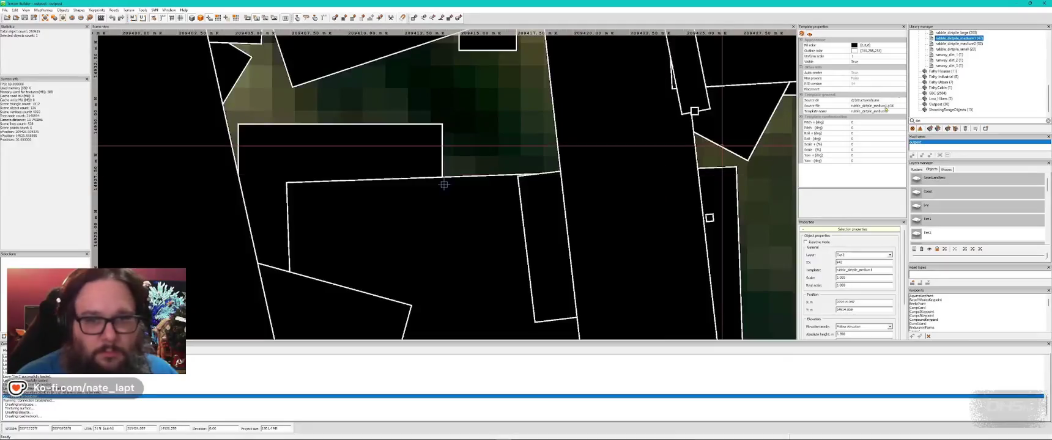
key(alt+Tab)
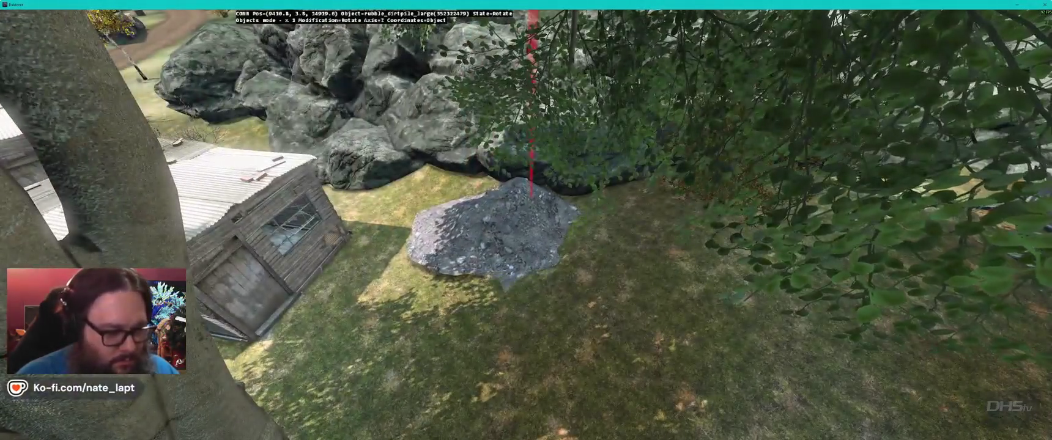
key(x)
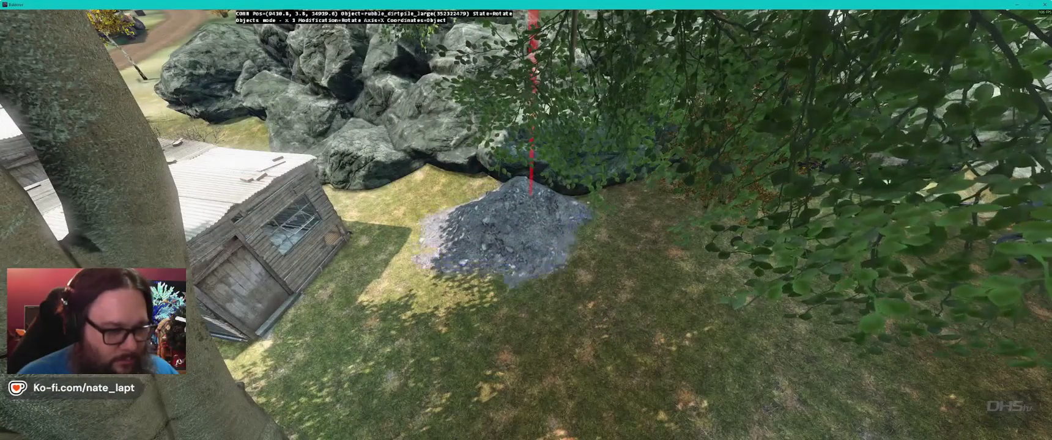
key(y)
key(s)
key(s)
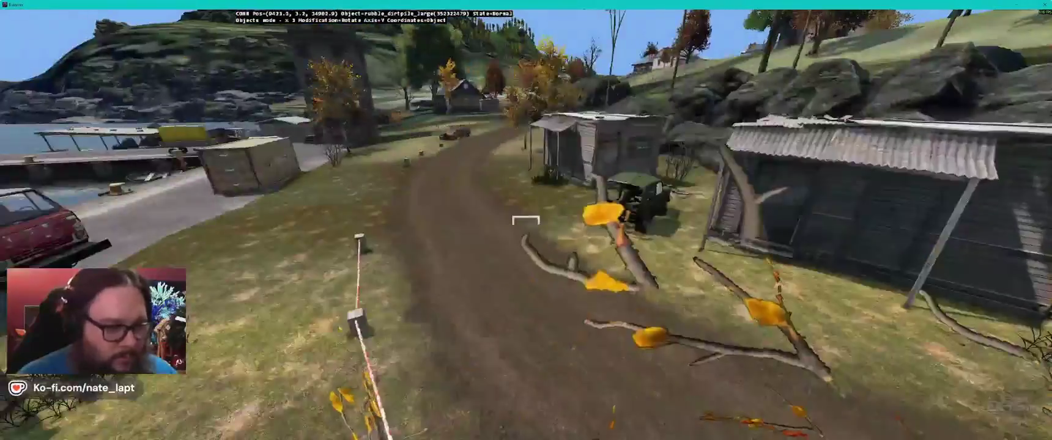
key(s)
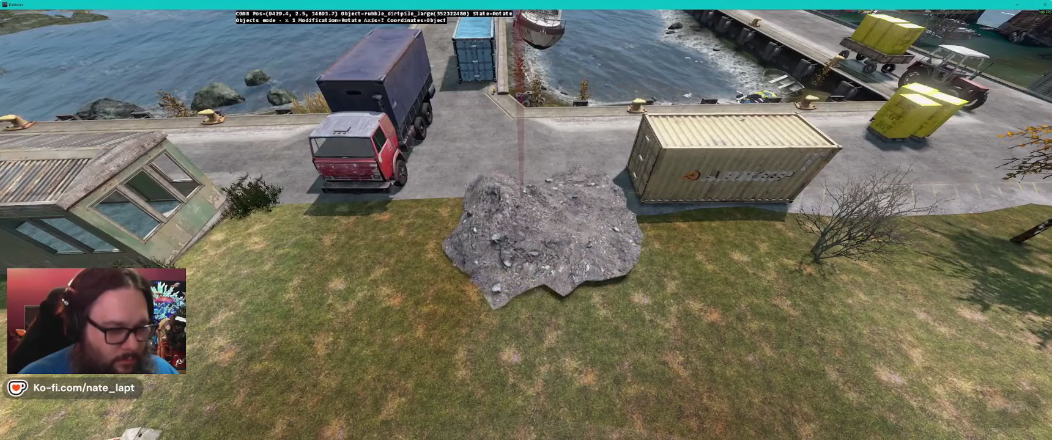
drag(538, 239, 532, 242)
key(alt)
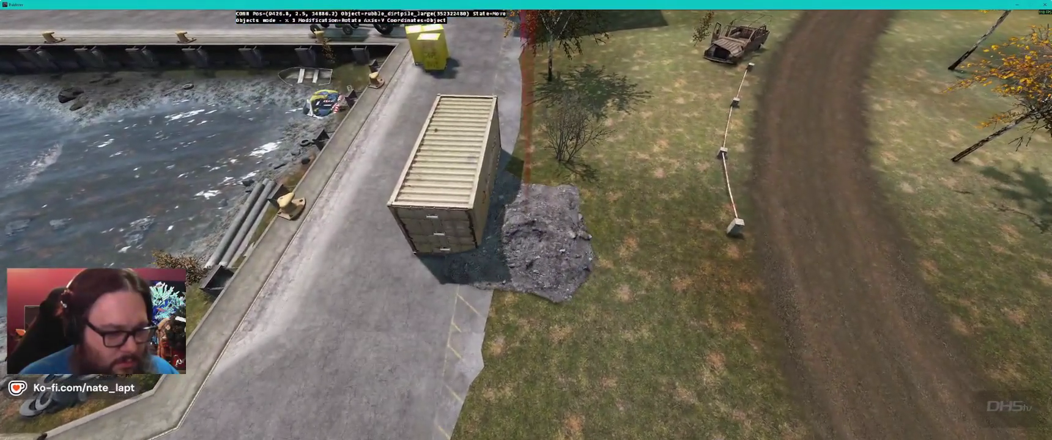
drag(527, 220, 526, 122)
Step: Survey the rubble piles across the quay from an angled view
key(alt+Tab)
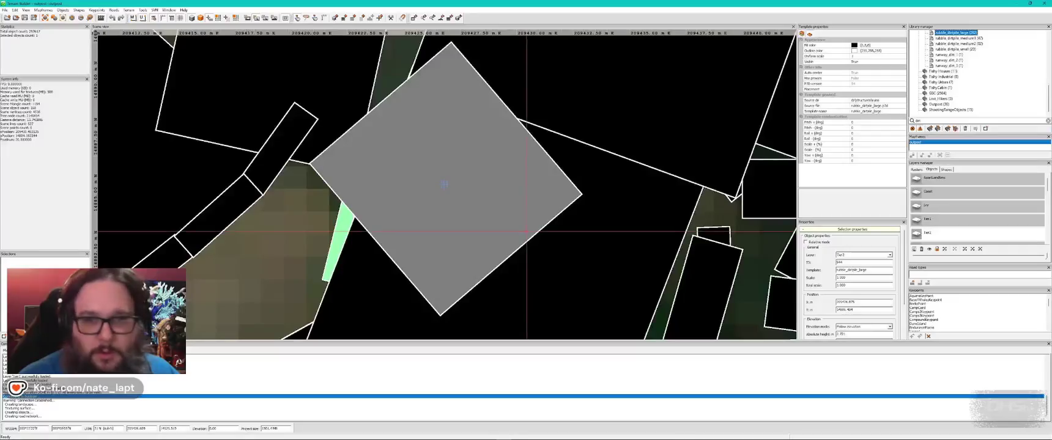
key(alt+Tab)
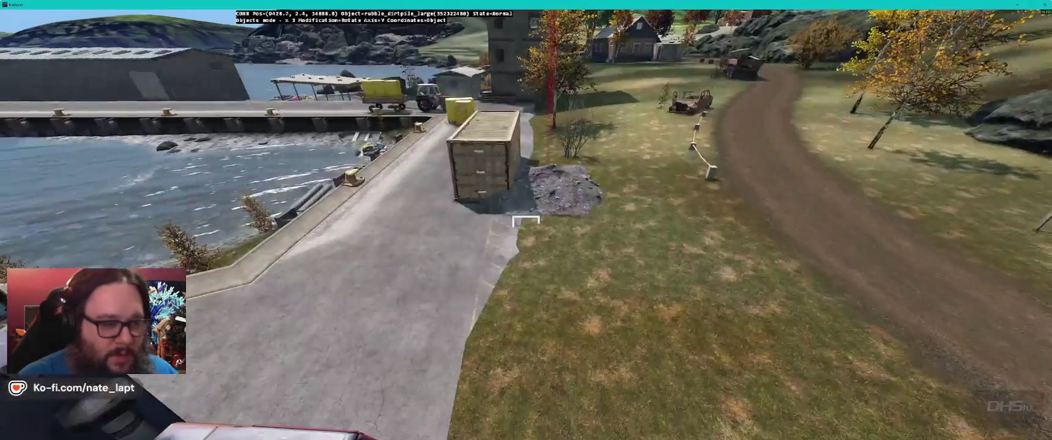
key(s)
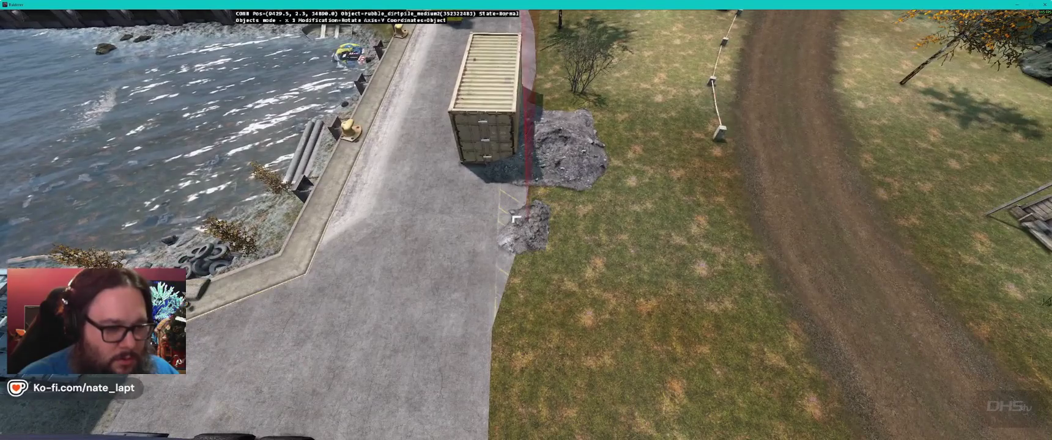
drag(517, 219, 525, 225)
key(alt+Tab)
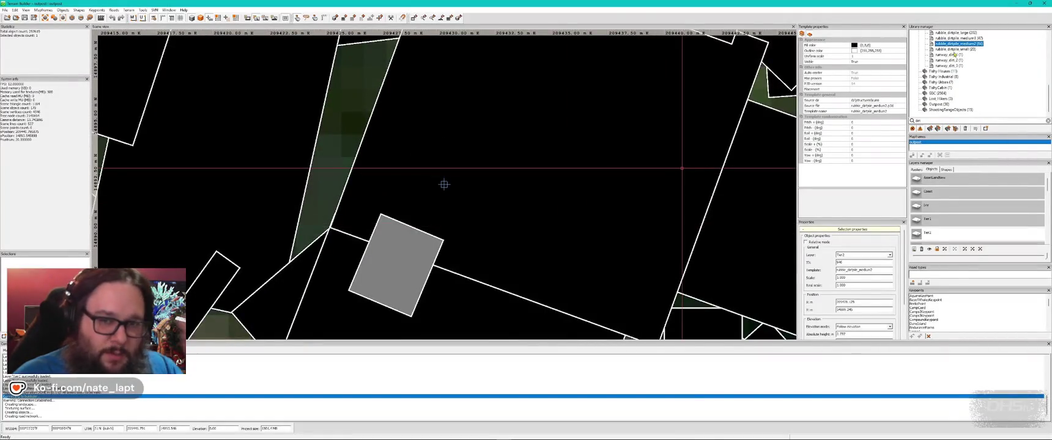
Step: Lift the medium dirt pile slightly higher along the quay edge
key(alt+Tab)
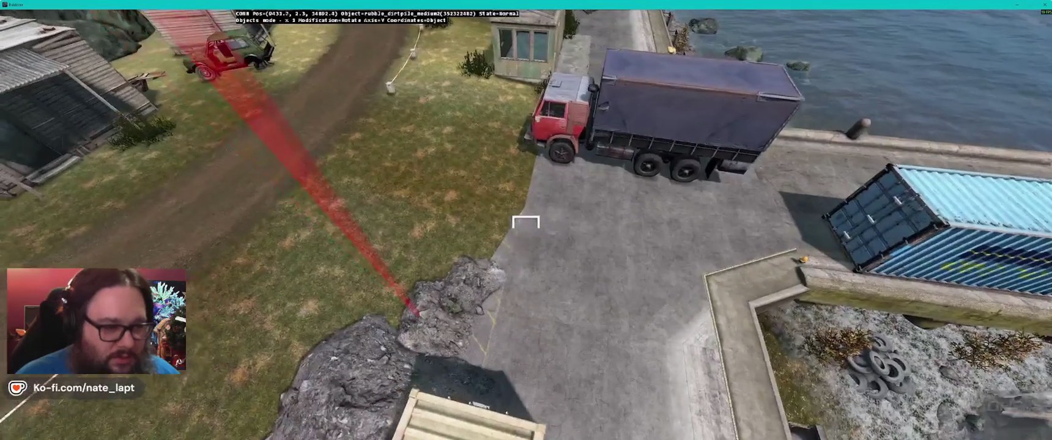
key(w)
key(w)
key(w)
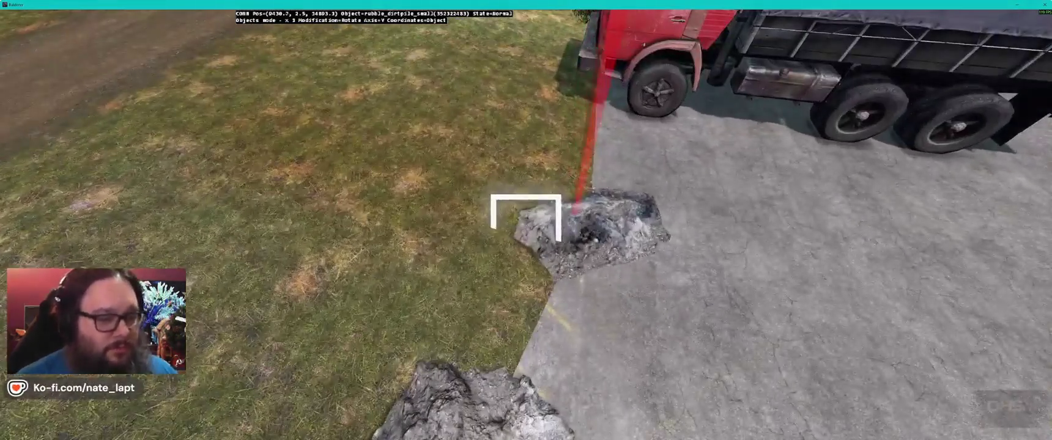
key(d)
key(w)
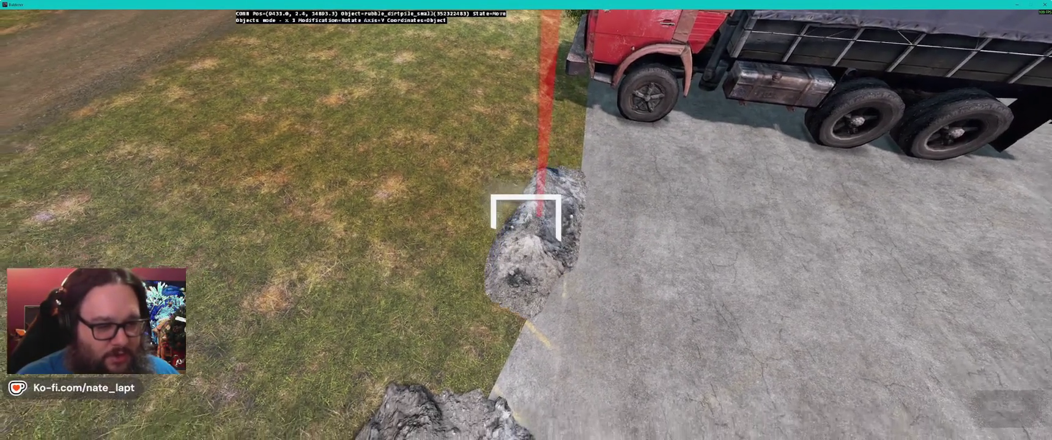
drag(526, 211, 526, 212)
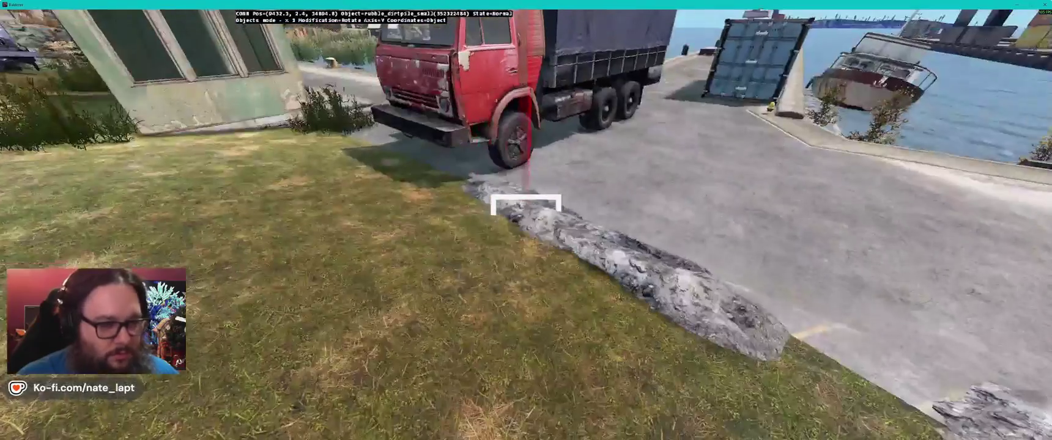
key(alt+Tab)
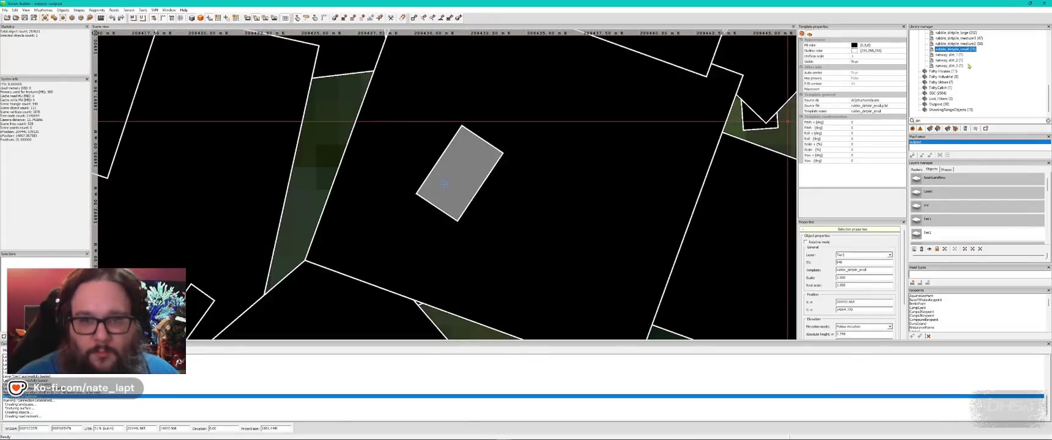
key(alt+Tab)
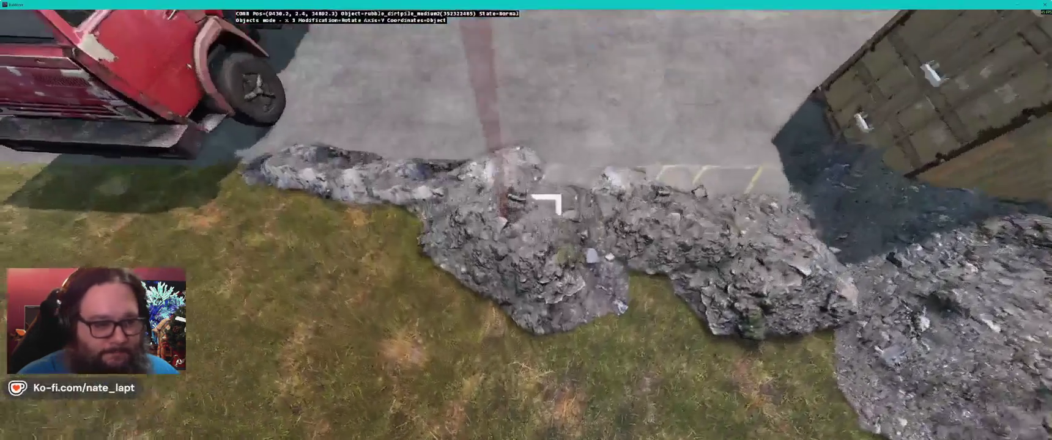
key(z)
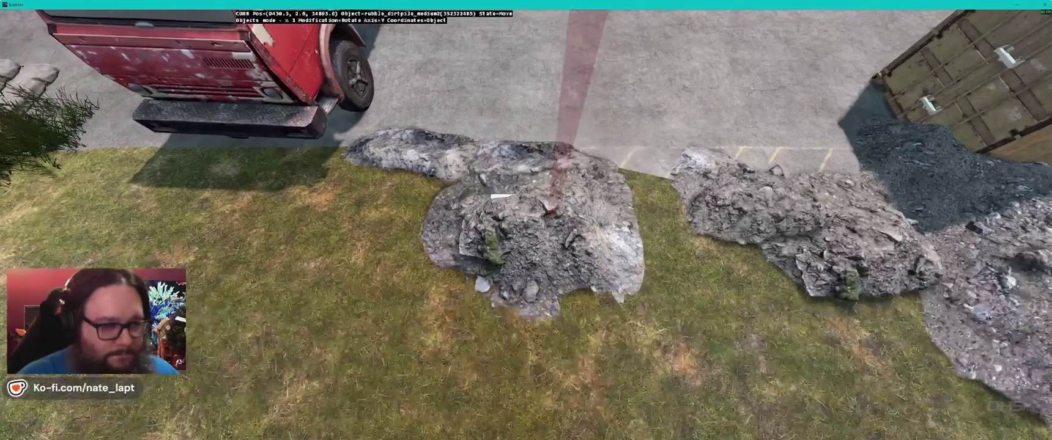
mouse_move(497, 195)
mouse_down()
mouse_move(538, 201)
mouse_move(492, 202)
mouse_up()
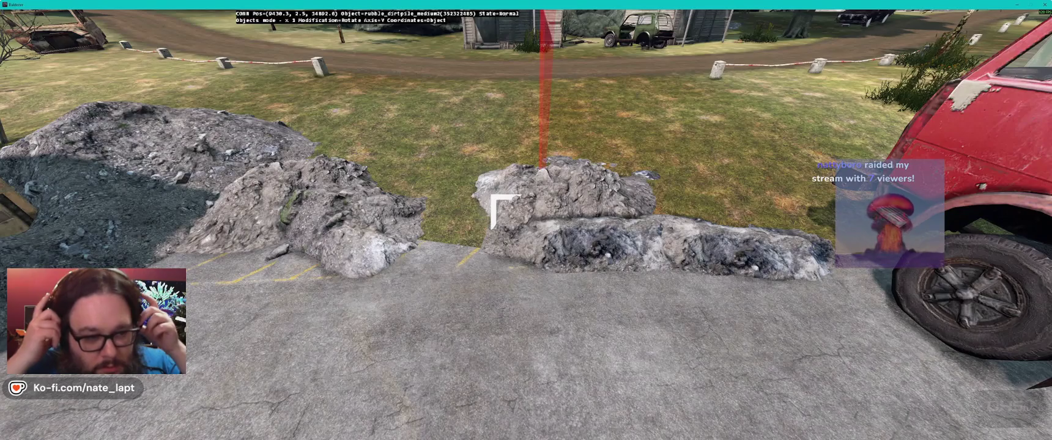
Step: Paste a copy of the medium dirt pile and line it up along the quay edge
key(w)
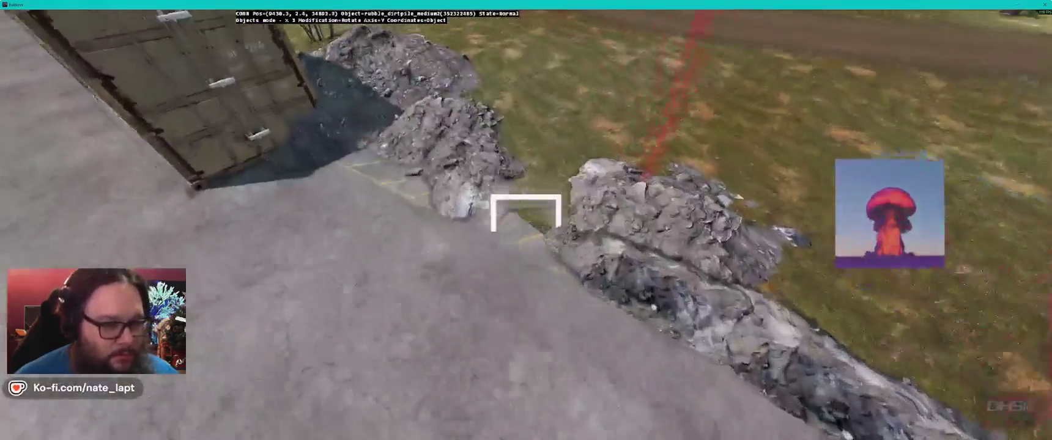
key(ctrl+v)
mouse_move(521, 211)
mouse_down()
mouse_move(508, 199)
mouse_move(525, 199)
mouse_up()
key(s)
key(s)
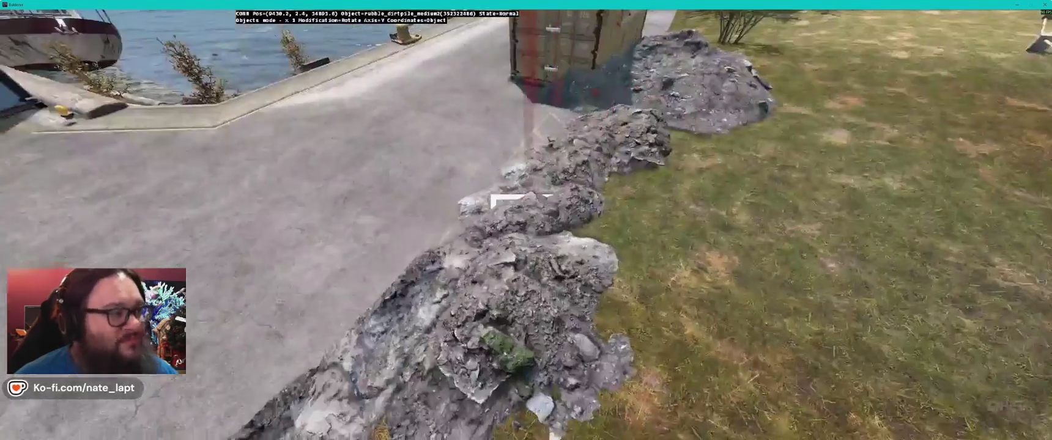
key(w)
key(w)
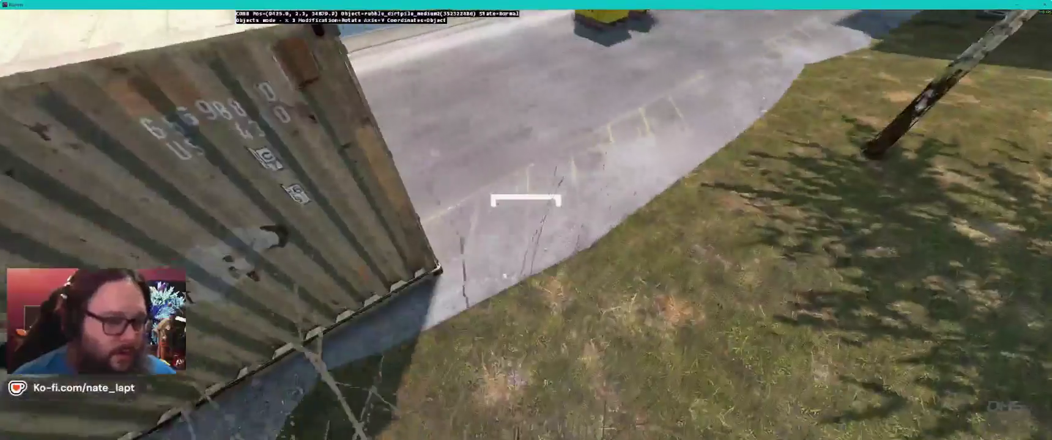
key(alt+Tab)
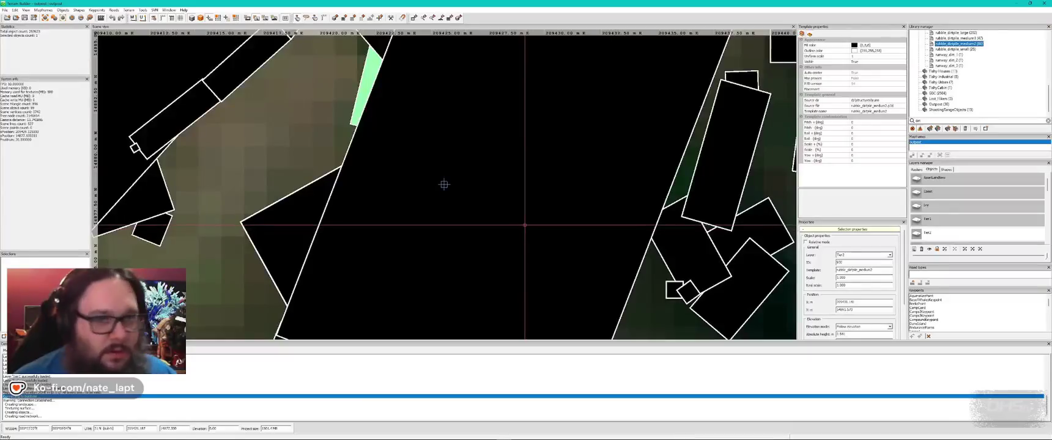
key(alt+Tab)
Step: Deselect the dirt piles and fly the Buldozer camera from the quay to a nearby open grassy field
key(alt+Tab)
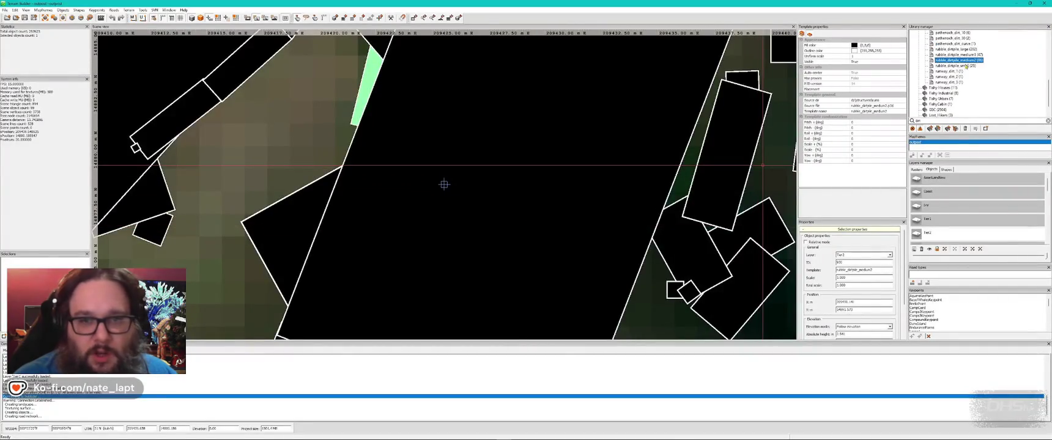
key(alt+Tab)
key(alt+Tab)
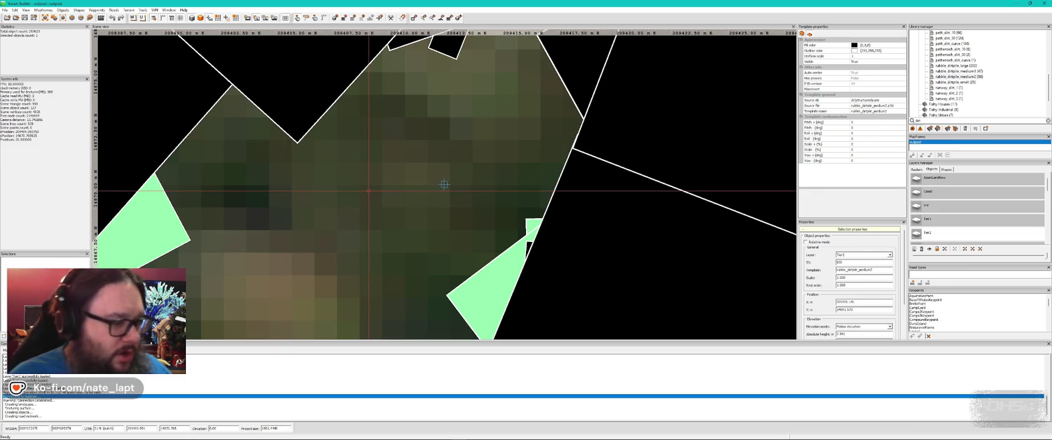
key(alt+Tab)
key(alt+Tab)
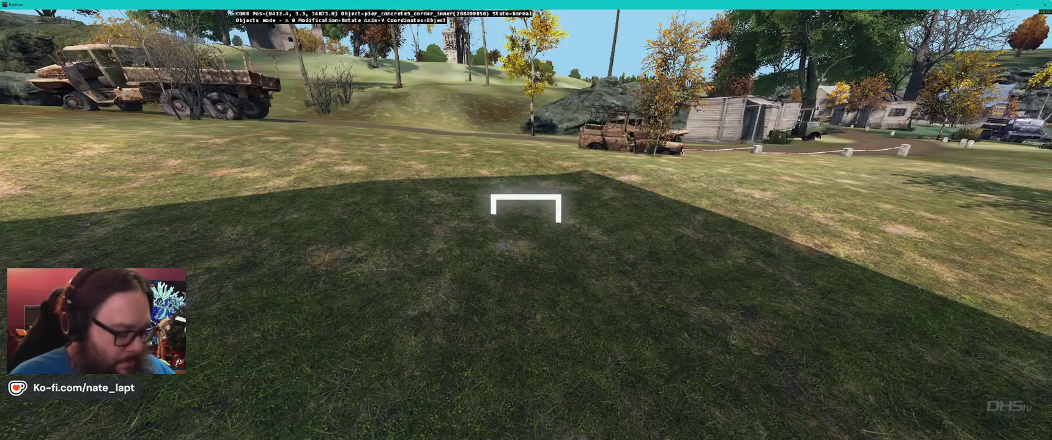
key(alt+Tab)
Step: Show placed objects and zoom out to the full map, green lowlands north and snowy south
scroll(444, 184, down, 15)
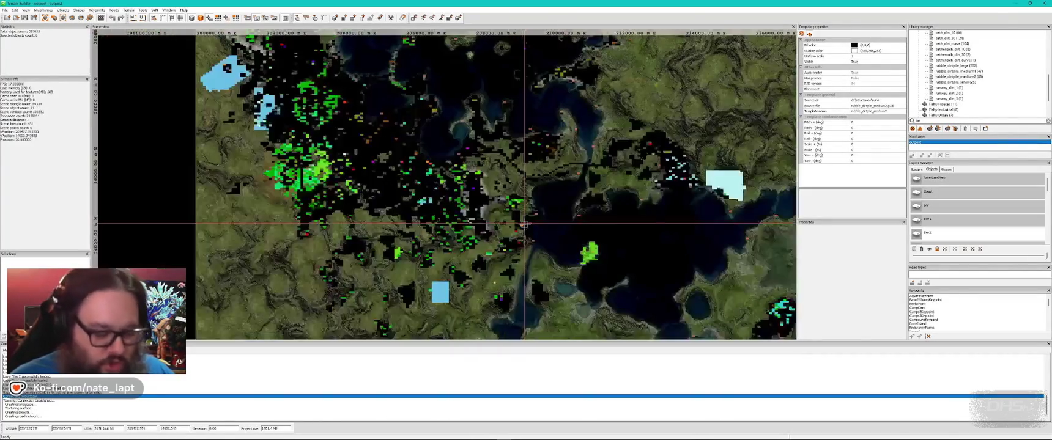
scroll(525, 224, down, 2)
scroll(524, 224, down, 4)
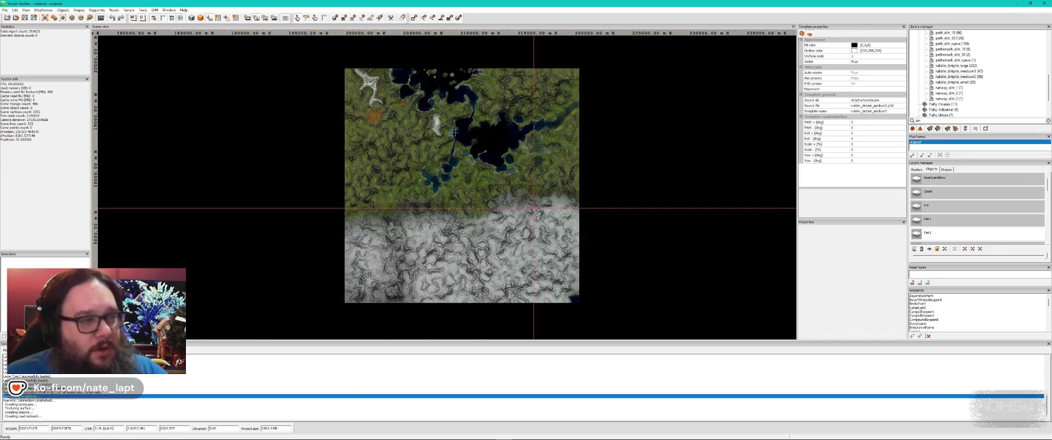
click(193, 18)
scroll(509, 138, up, 5)
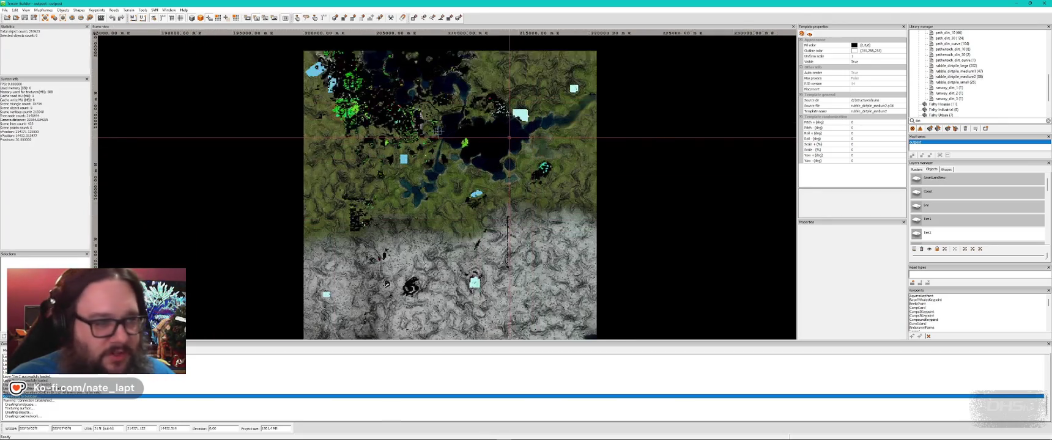
scroll(732, 268, up, 3)
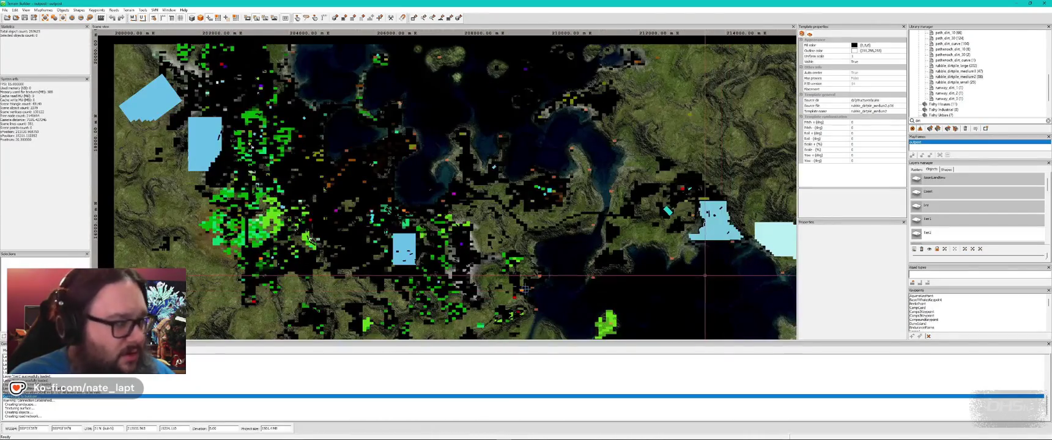
drag(716, 285, 692, 271)
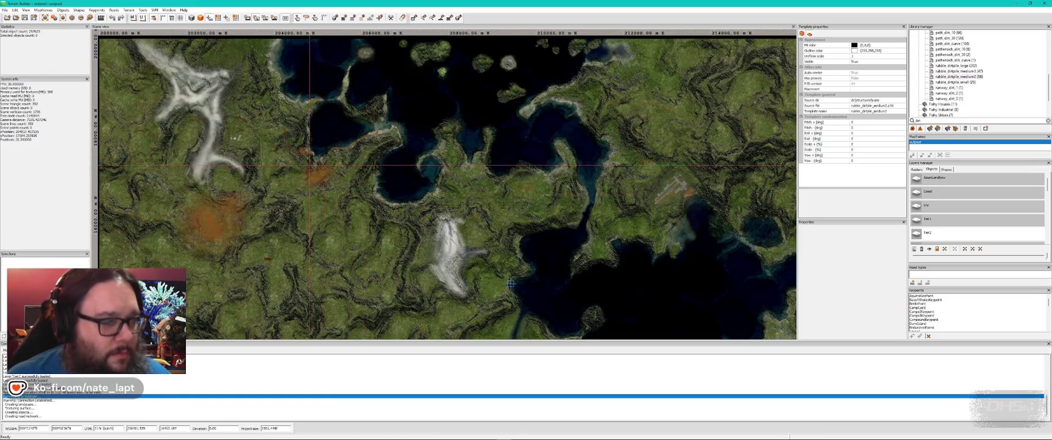
scroll(510, 284, down, 5)
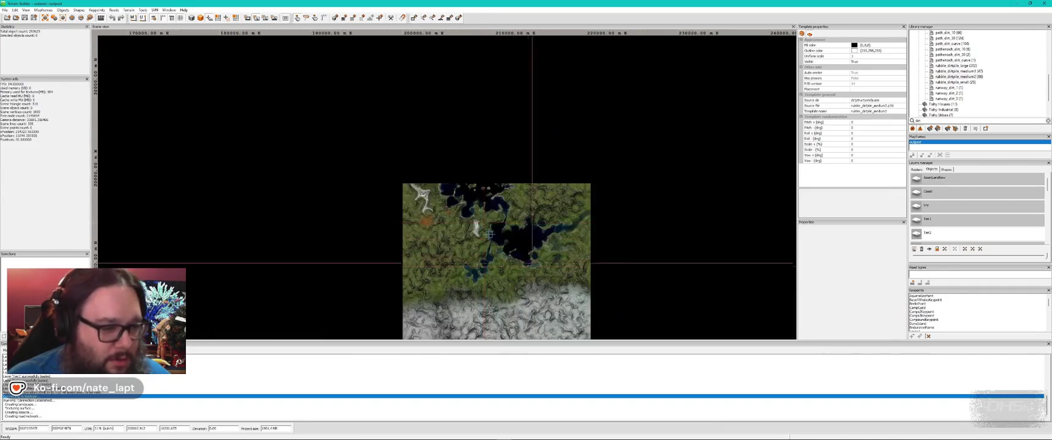
scroll(386, 264, up, 3)
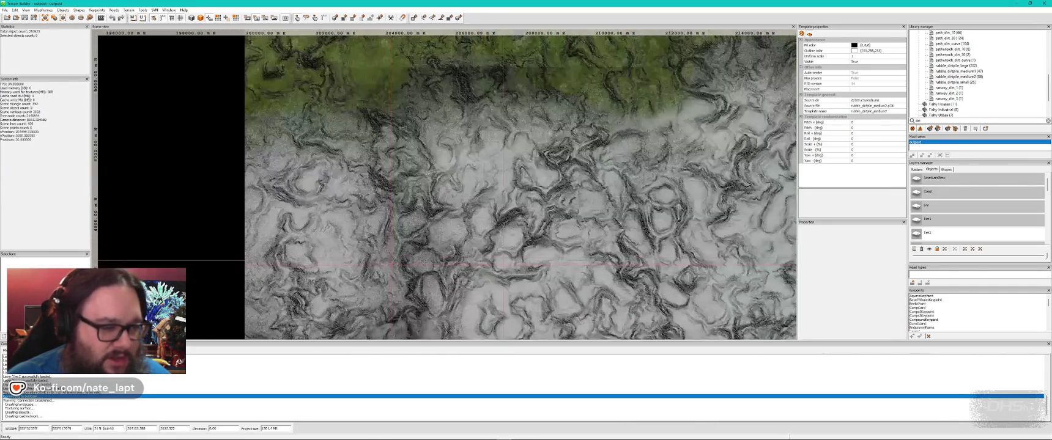
scroll(554, 232, down, 5)
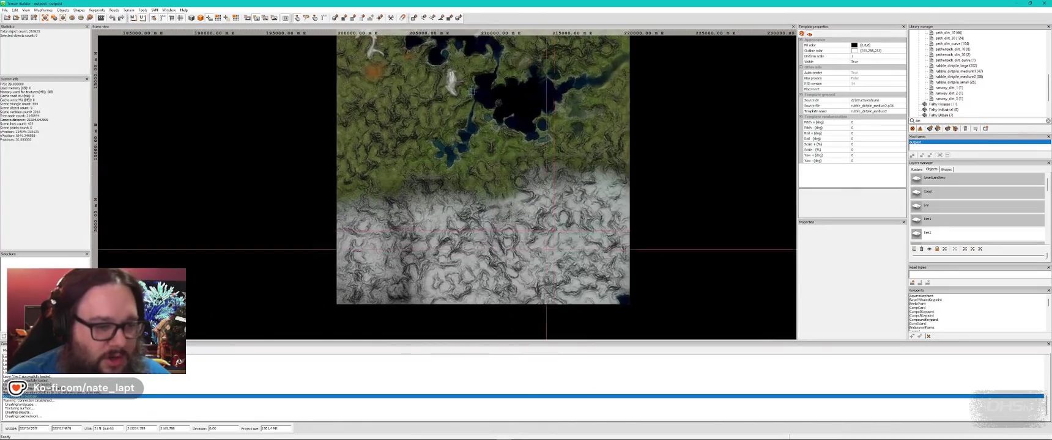
Step: Fly the Buldozer camera forward over the snowy hills, then return to the 2D map
key(alt+Tab)
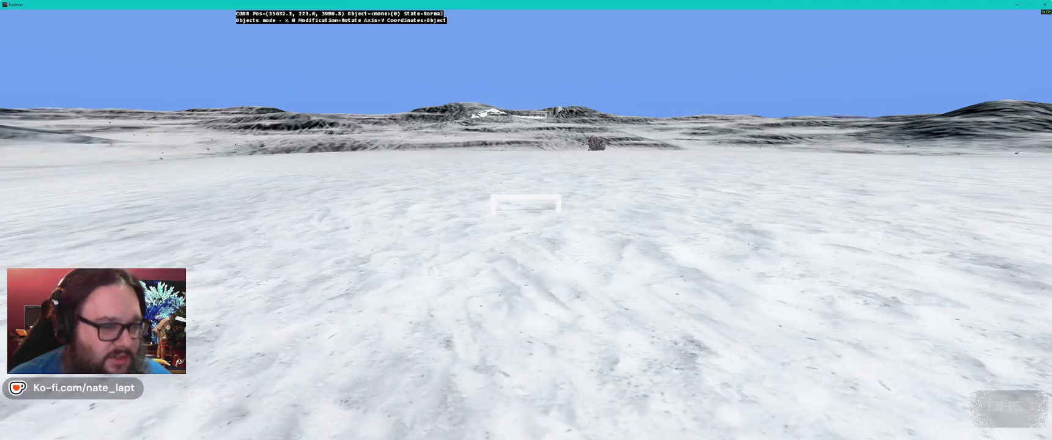
key(w)
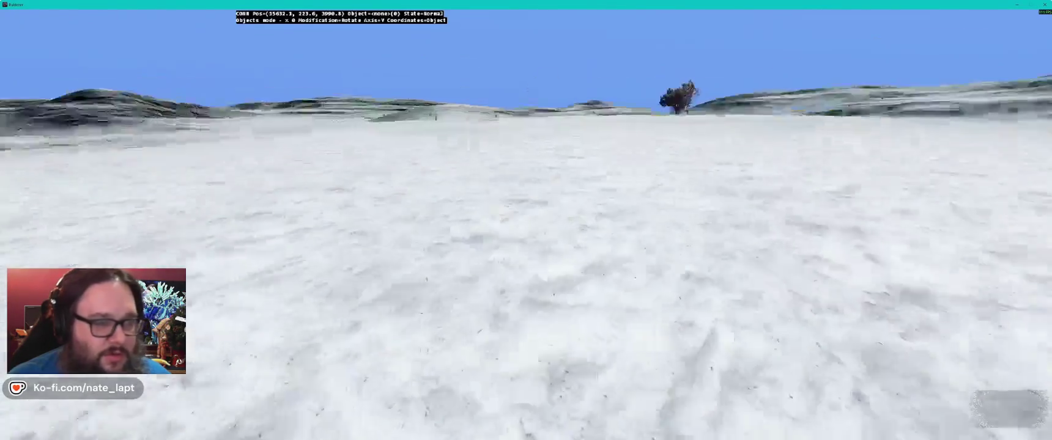
key(w)
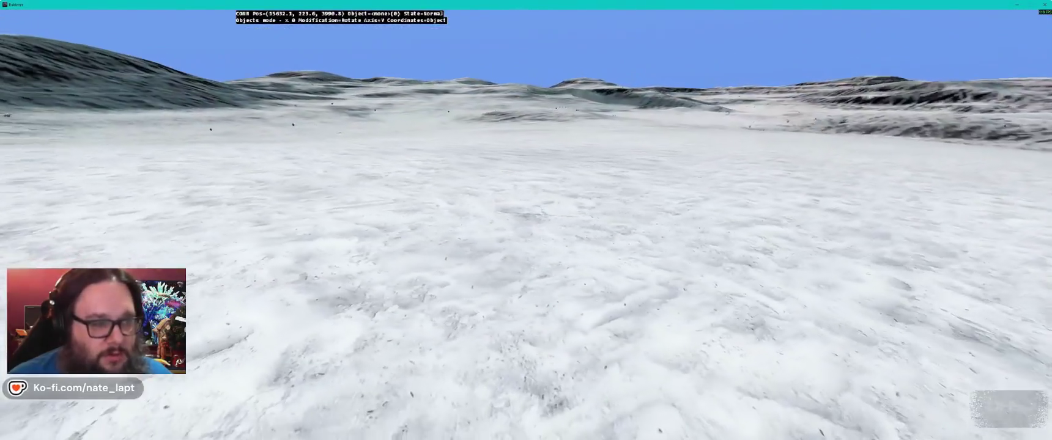
key(alt+Tab)
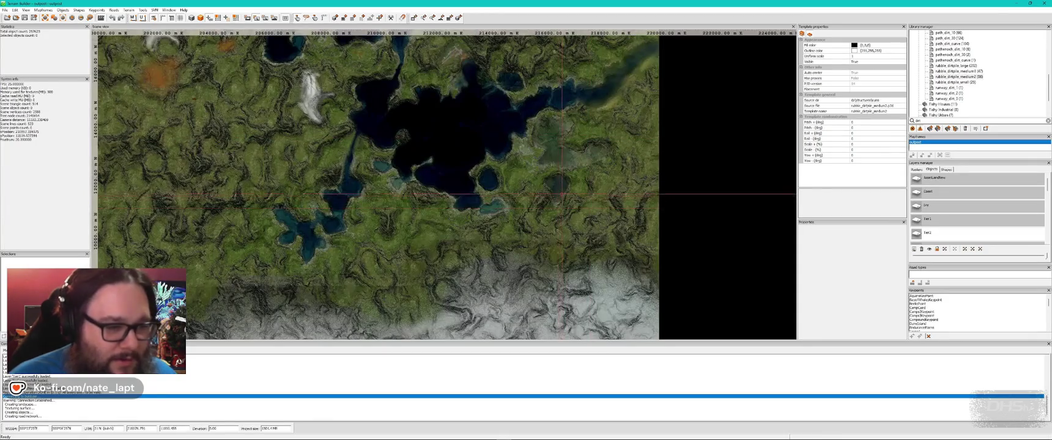
Step: Look around the pond shore and village houses in Buldozer, then return to Terrain Builder
key(alt+Tab)
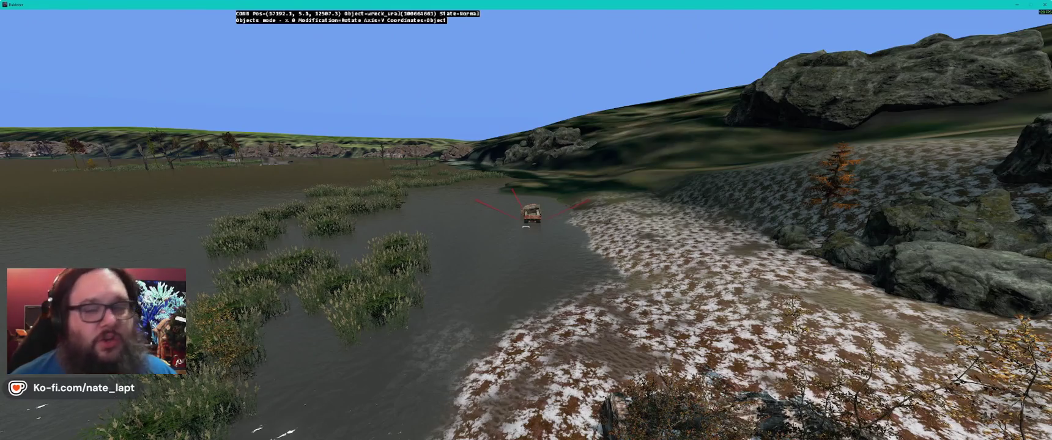
key(Left)
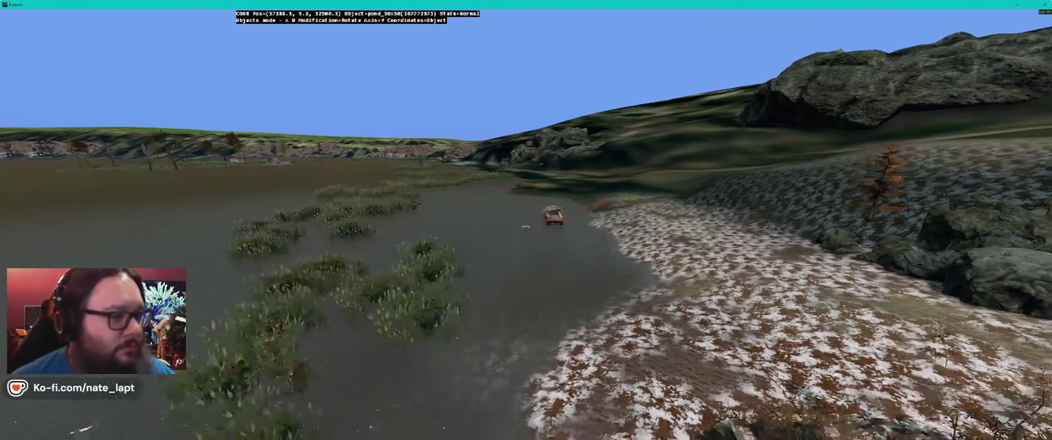
key(Right)
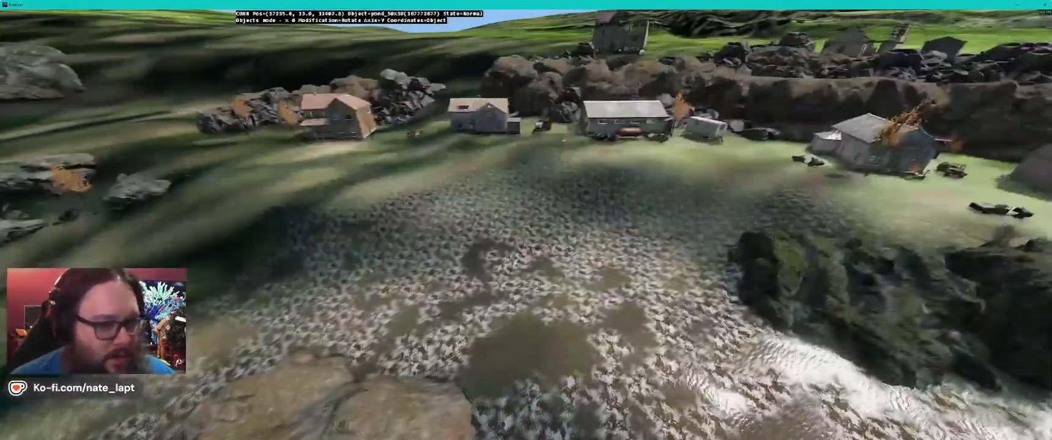
key(Left)
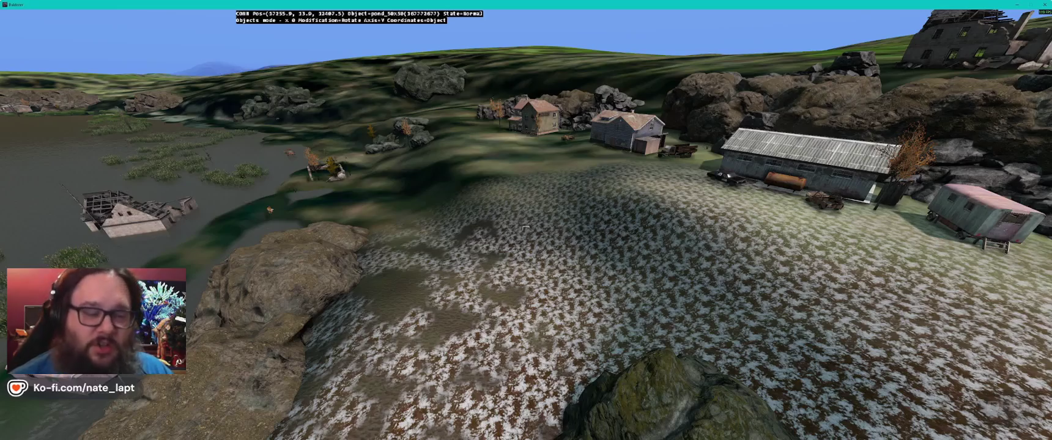
mouse_move(525, 228)
mouse_down()
mouse_move(781, 223)
mouse_move(524, 226)
mouse_move(549, 157)
mouse_move(533, 232)
mouse_up()
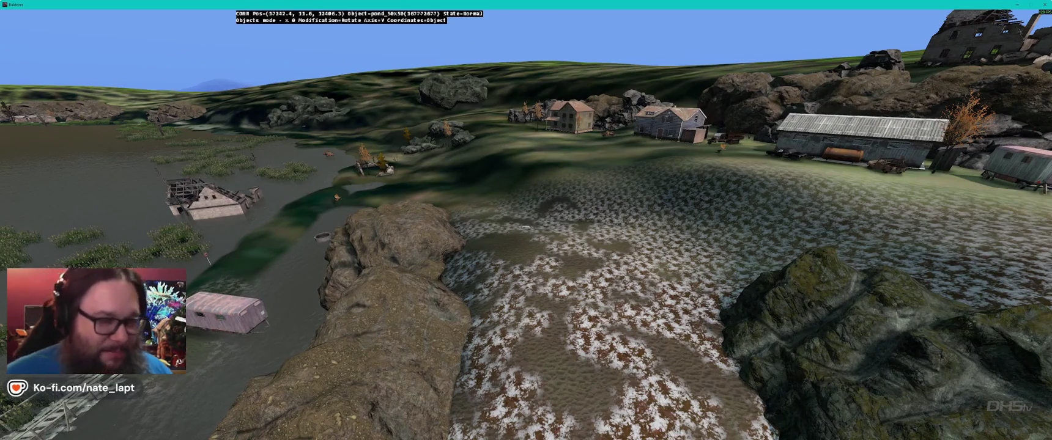
key(alt+Tab)
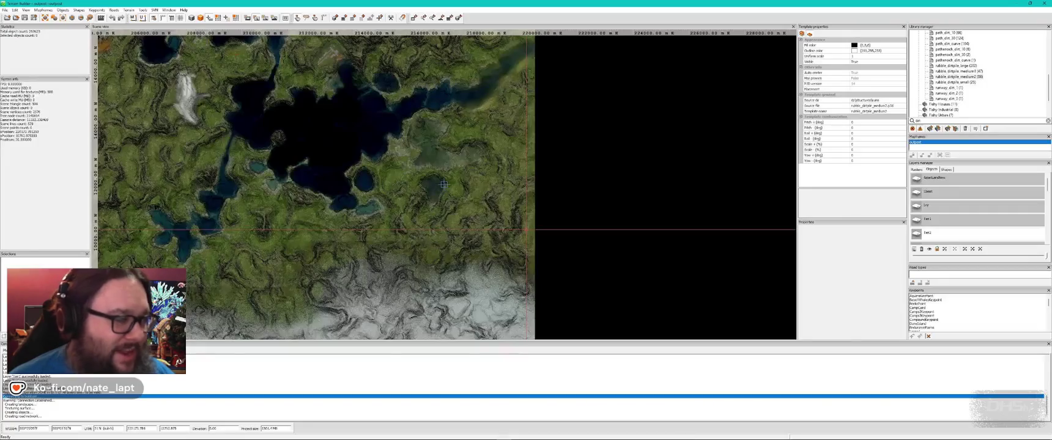
Step: Zoom the 2D map and fly the Buldozer camera down to the blue house by the water
scroll(501, 249, up, 5)
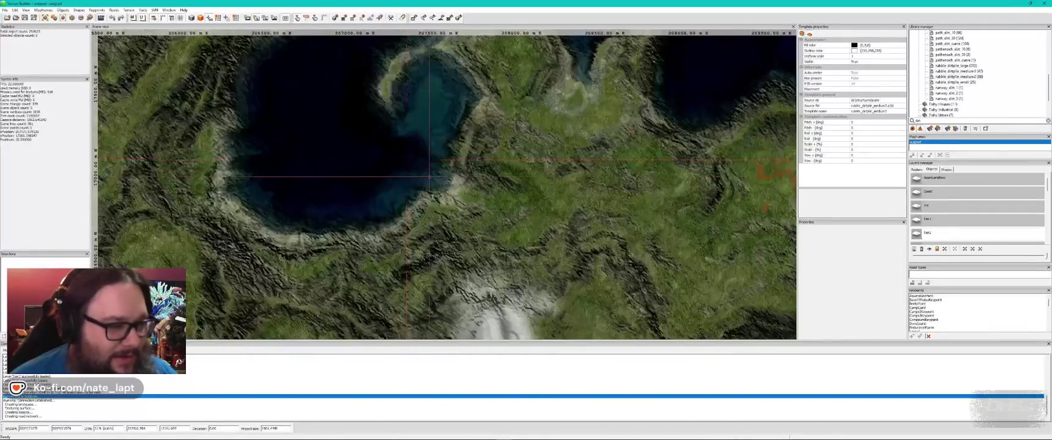
scroll(474, 249, up, 2)
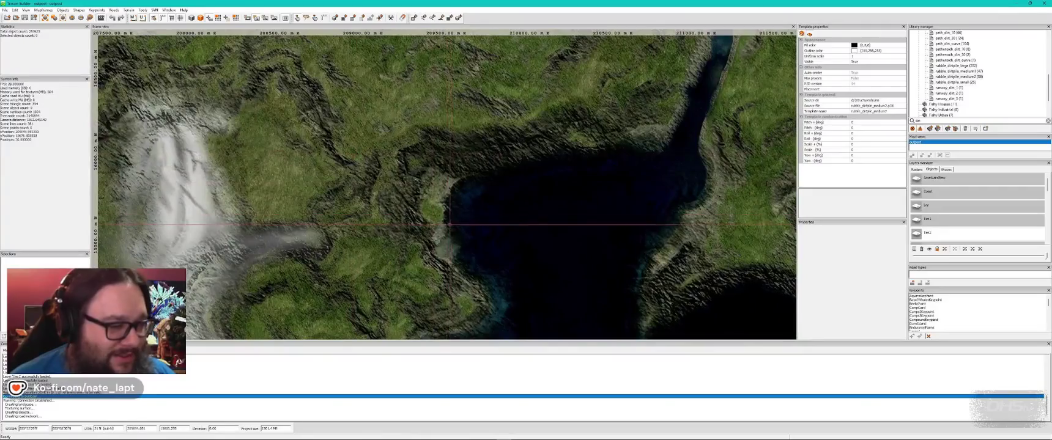
scroll(438, 219, down, 4)
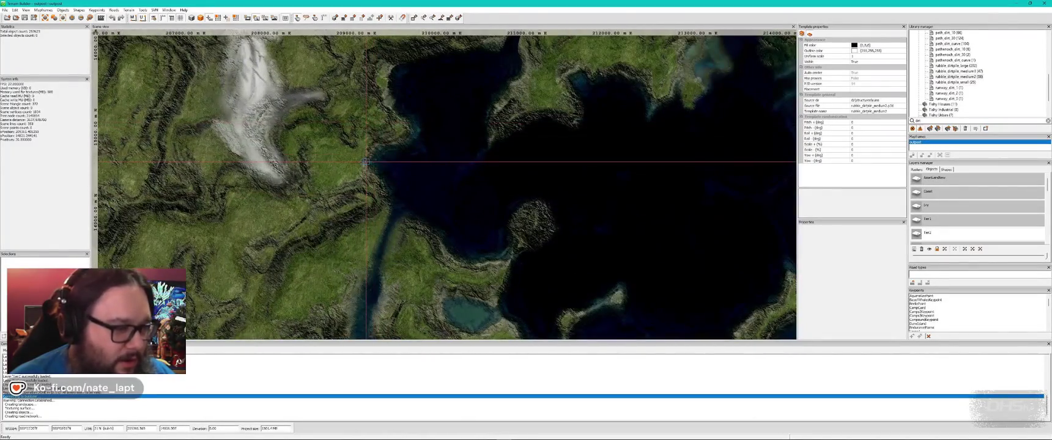
key(alt+Tab)
key(w)
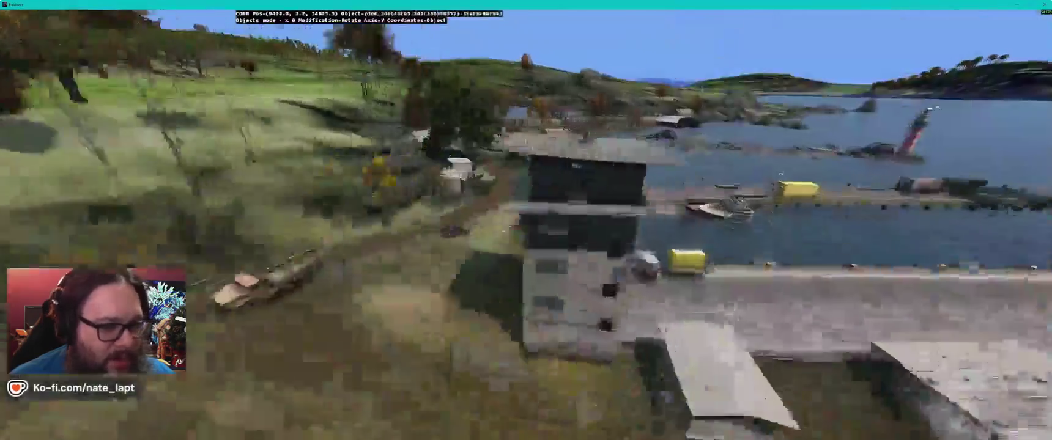
key(w)
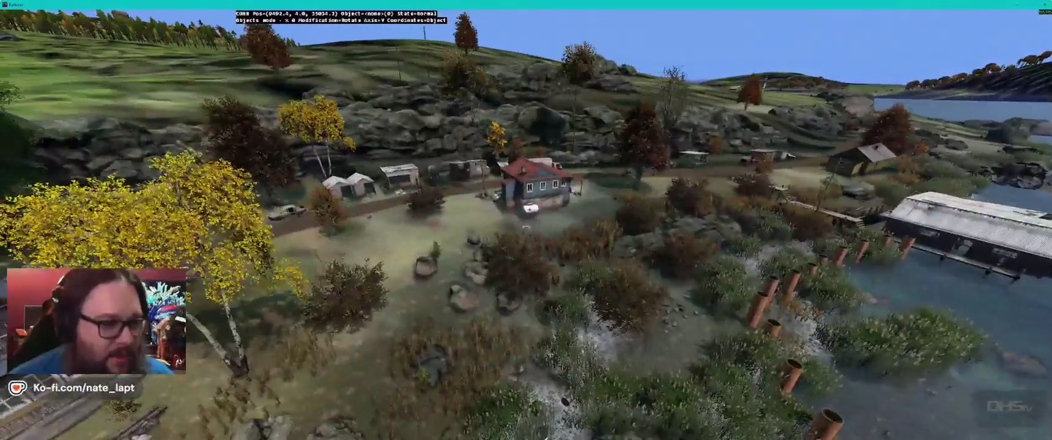
key(w)
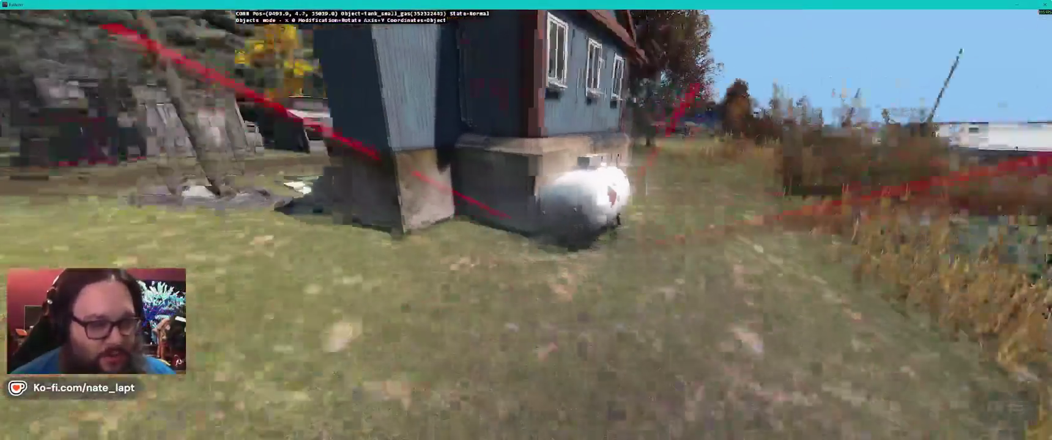
Step: Frame the small gas tank beside the house and bring up Tank_Small_Gas.p3d in Object Builder
key(s)
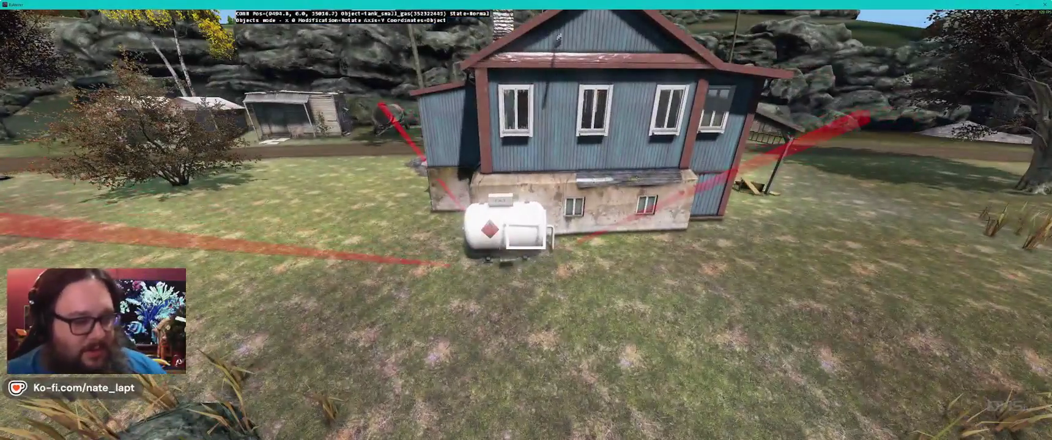
key(w)
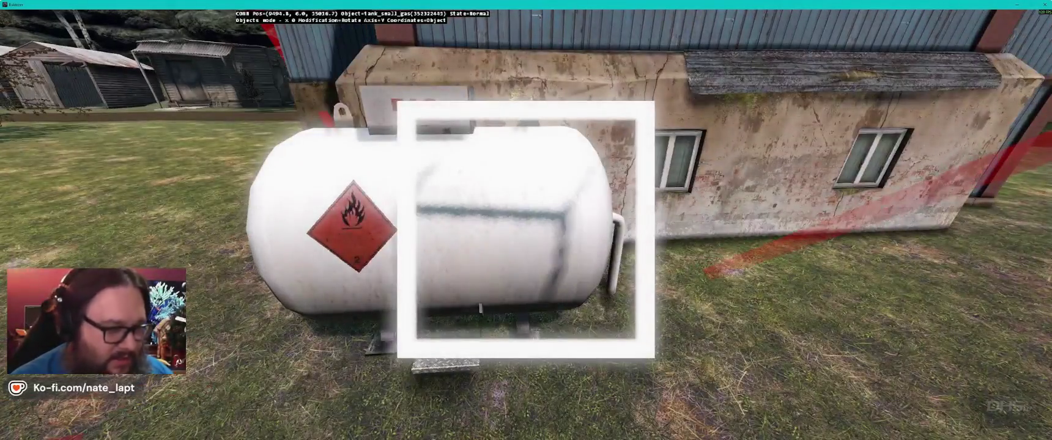
key(s)
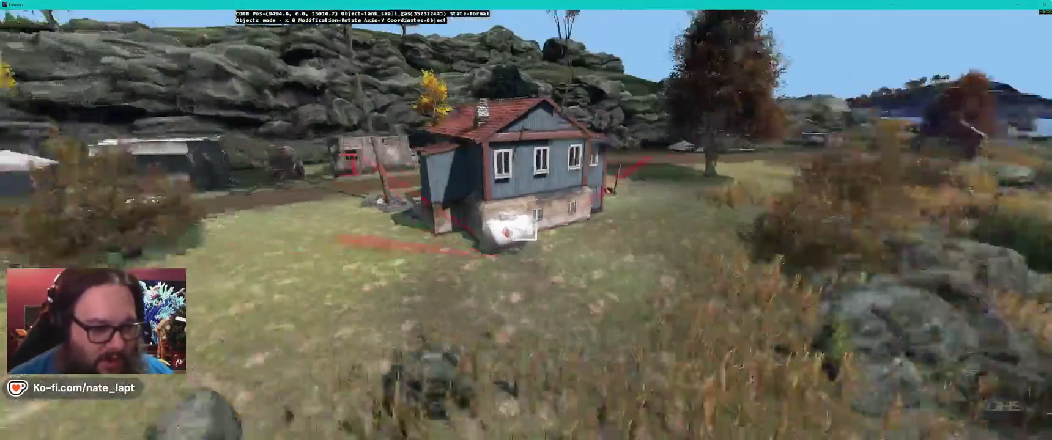
key(alt+Tab)
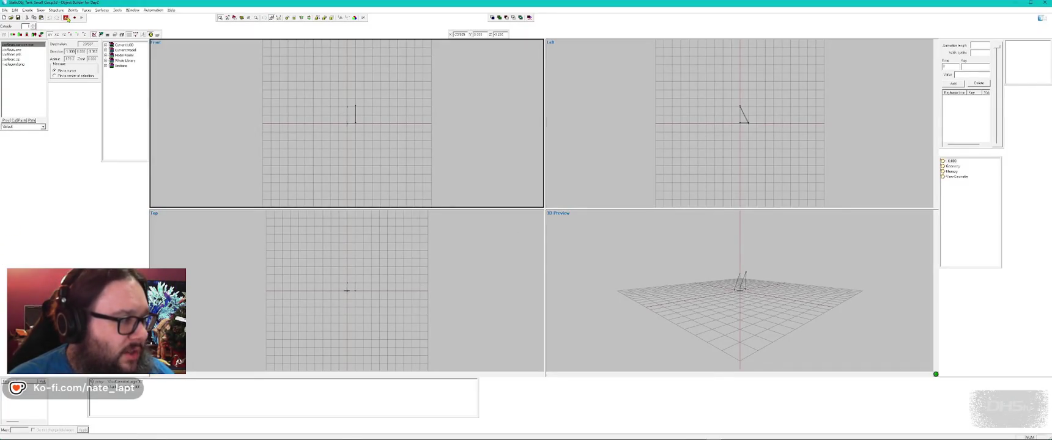
Step: Start the Buldozer 3D preview of the gas tank and inspect the blue item by its legs
click(66, 18)
click(101, 22)
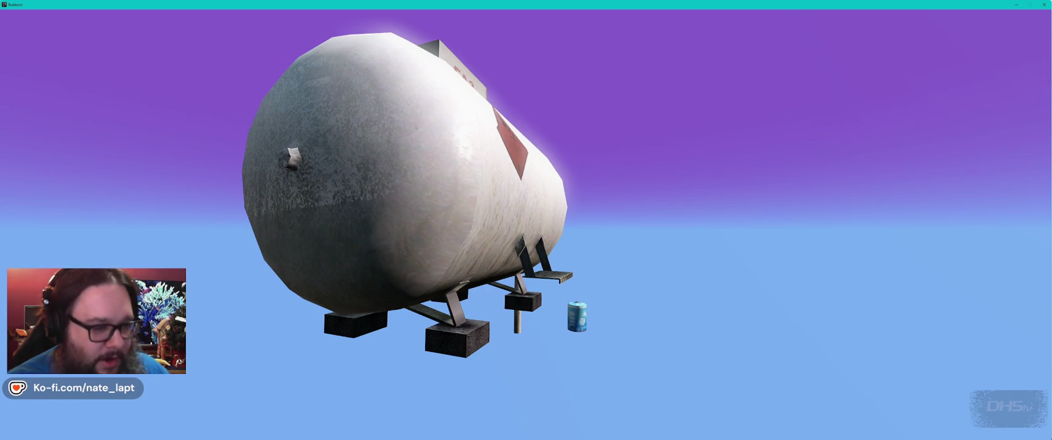
key(alt+Tab)
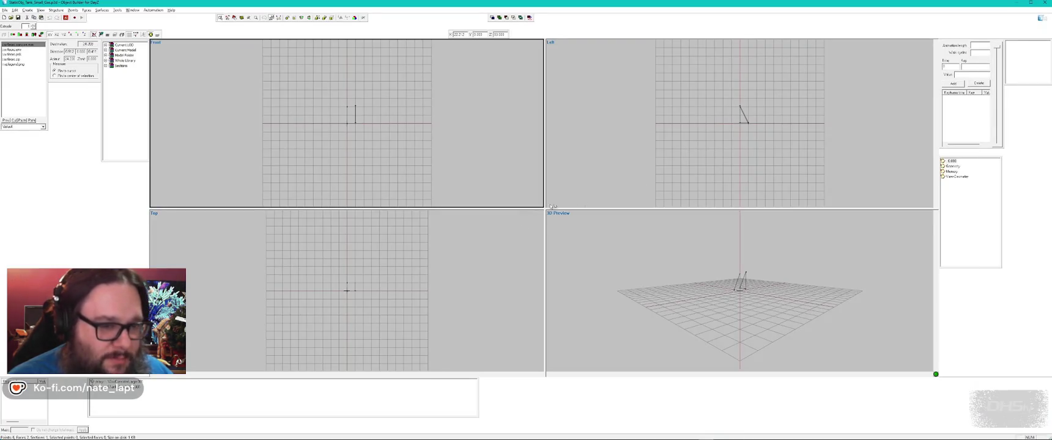
Step: Zoom the Front view and select a single point of the sparse LOD
scroll(375, 122, down, 1)
scroll(357, 117, up, 10)
drag(487, 93, 416, 161)
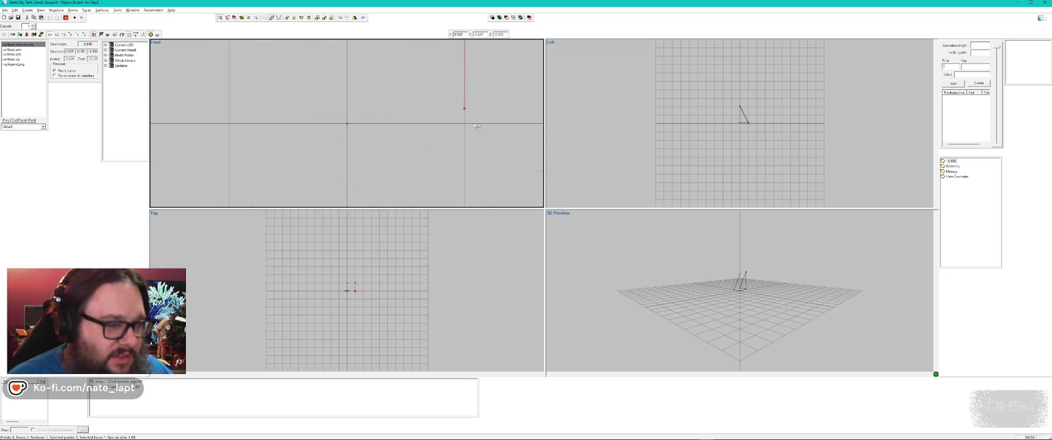
Step: Drag the selected point left, then right, and reposition the segment, checking the preview once
mouse_move(474, 129)
mouse_down()
mouse_move(413, 92)
mouse_move(422, 118)
mouse_up()
key(alt+Tab)
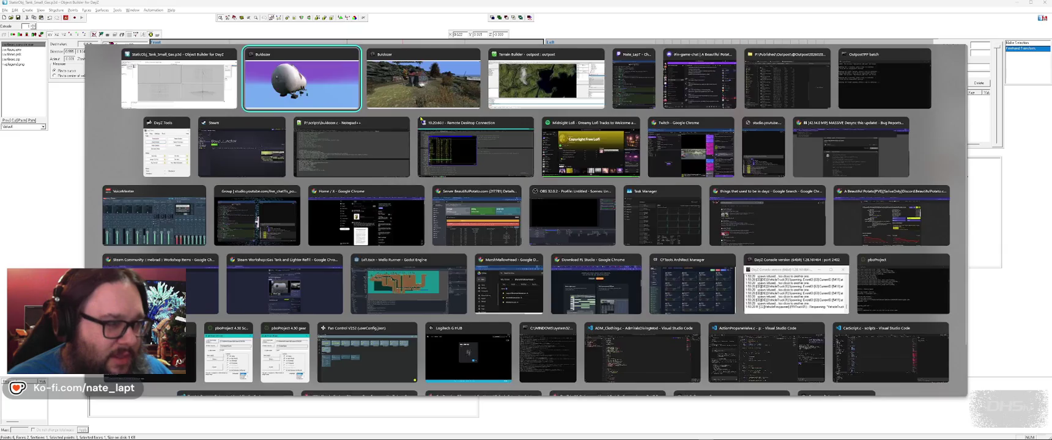
key(alt+Tab)
drag(379, 67, 403, 66)
scroll(439, 103, down, 5)
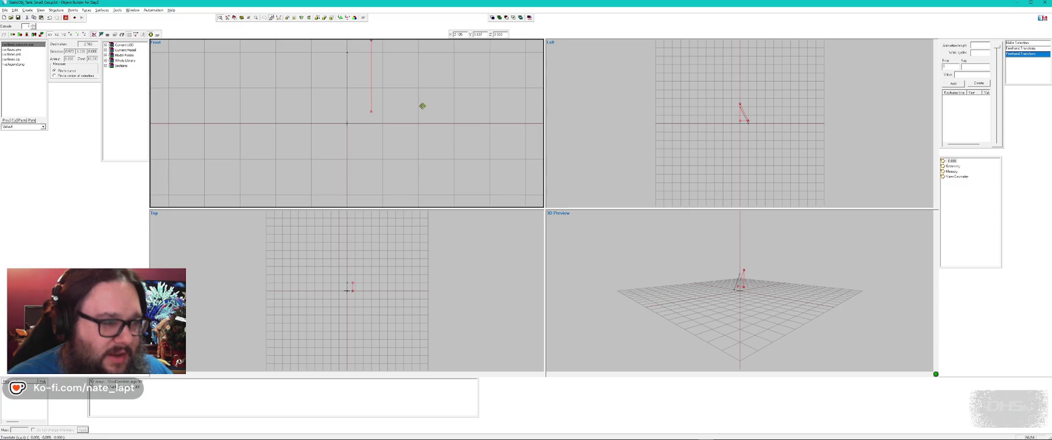
mouse_move(422, 103)
mouse_down()
mouse_move(423, 114)
mouse_move(407, 109)
mouse_up()
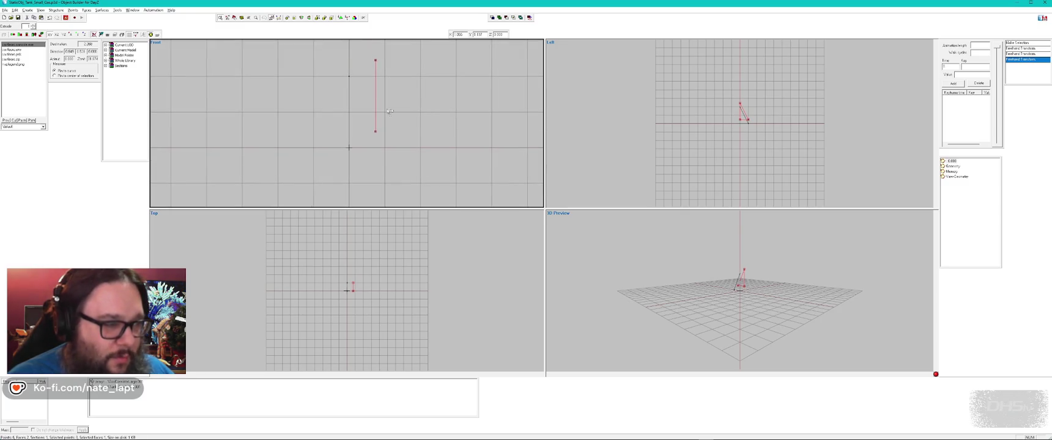
scroll(768, 100, up, 3)
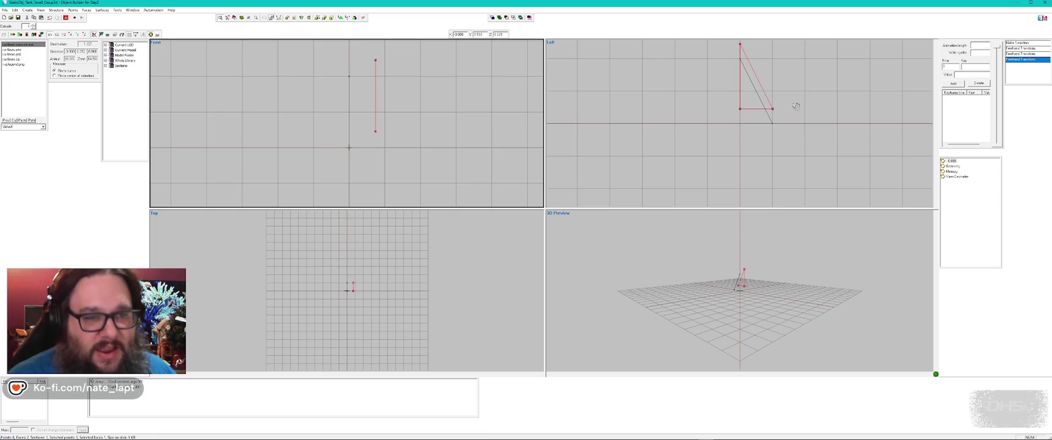
Step: Shift the red segment right and recheck the updated tank repeatedly in the Buldozer preview
key(alt+Tab)
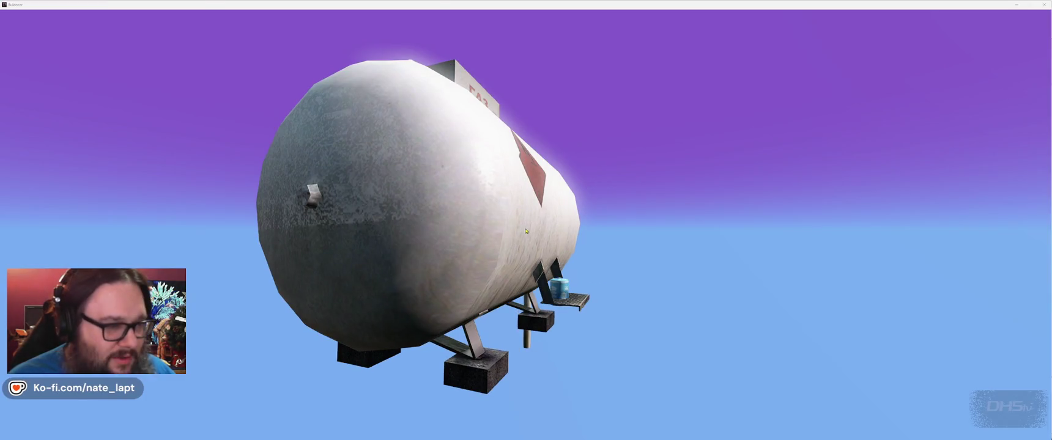
drag(390, 109, 406, 120)
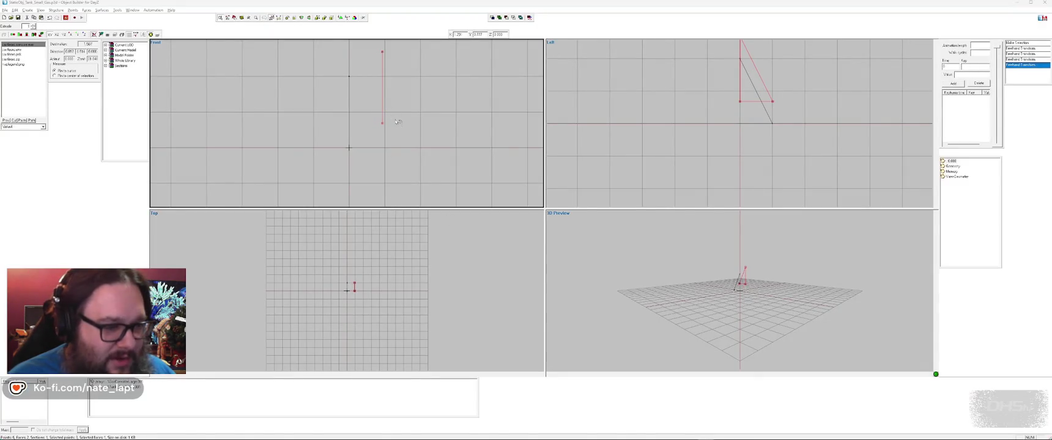
key(alt+Tab)
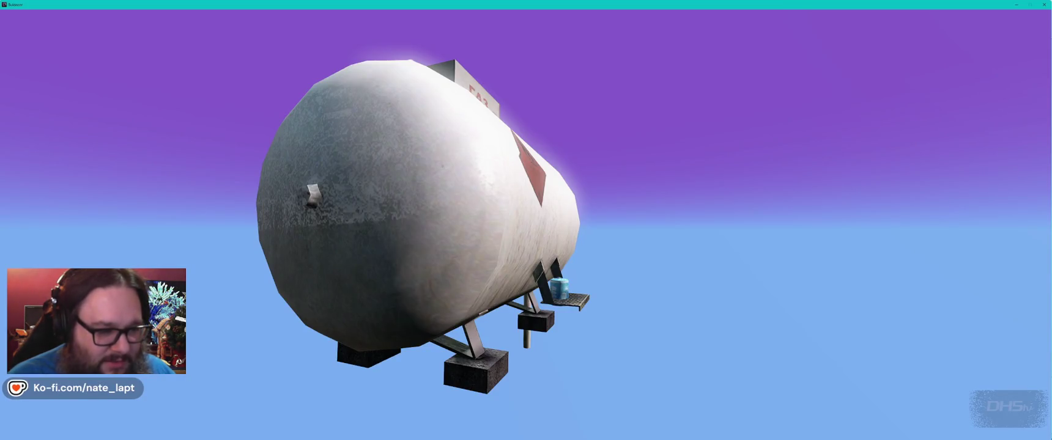
key(alt+Tab)
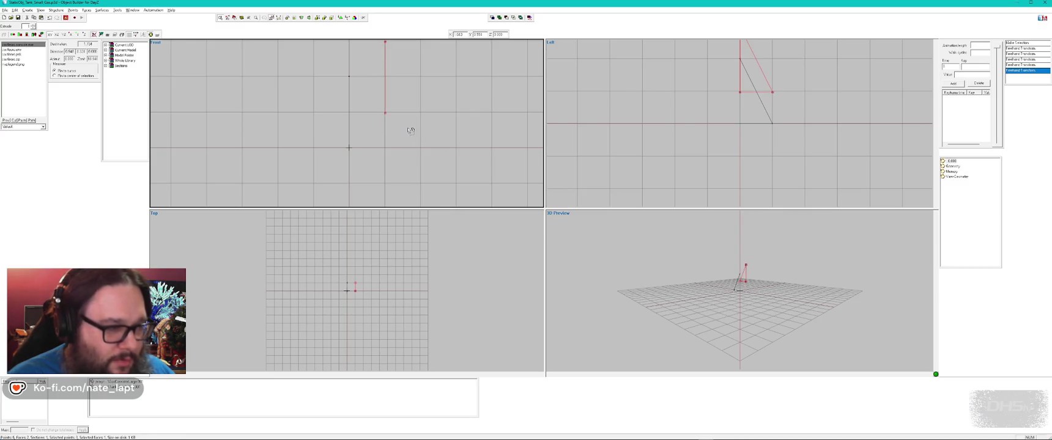
key(alt+Tab)
key(alt+Tab)
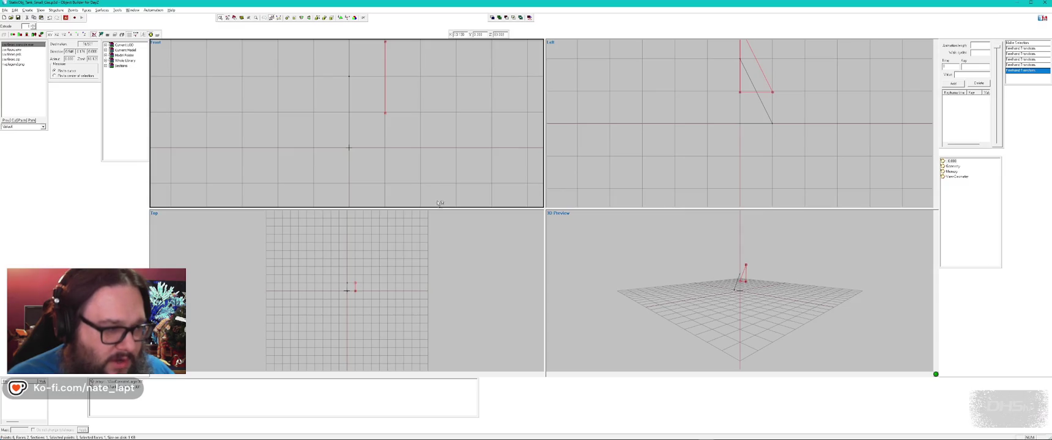
key(alt+Tab)
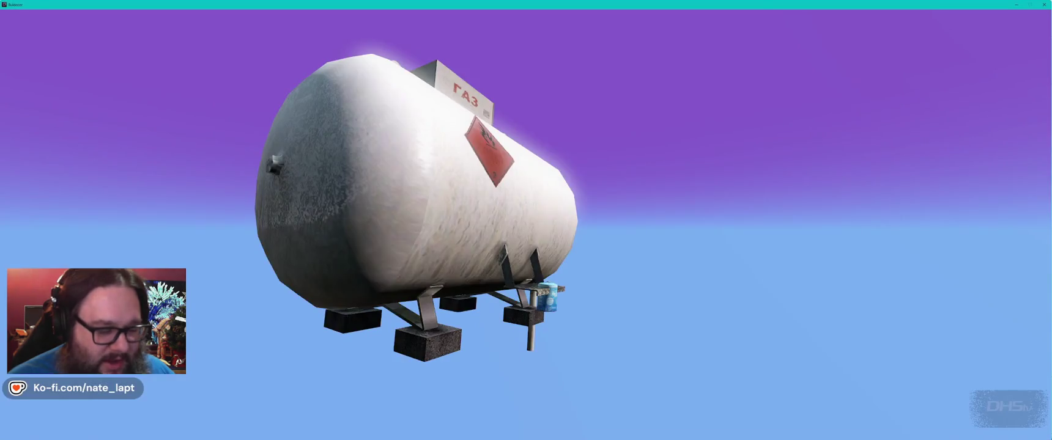
key(alt+Tab)
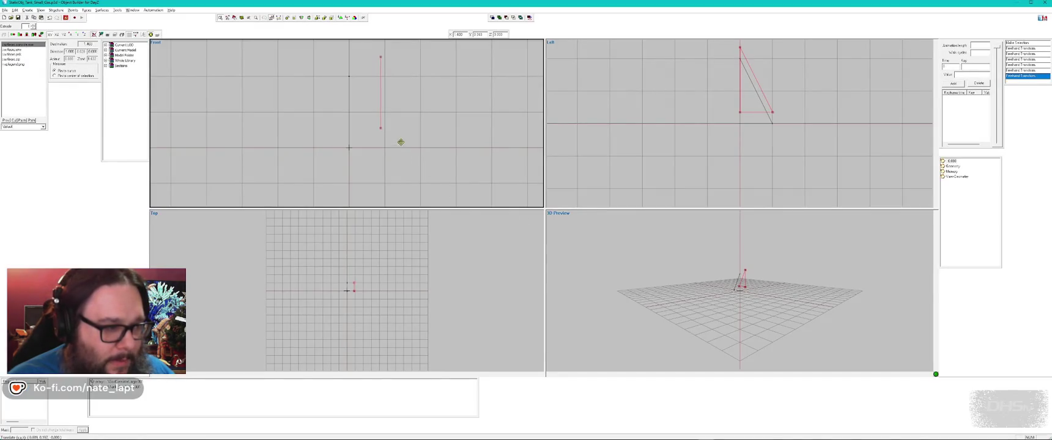
key(alt+Tab)
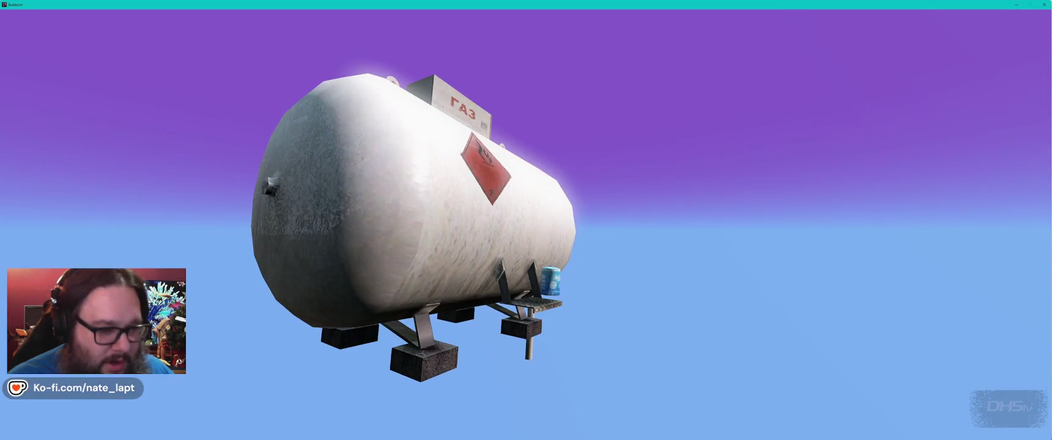
key(alt+Tab)
Step: Move the line's endpoint right and down, then nudge it back up and left
mouse_move(463, 135)
mouse_down()
mouse_move(493, 142)
mouse_move(490, 155)
mouse_up()
key(alt+Tab)
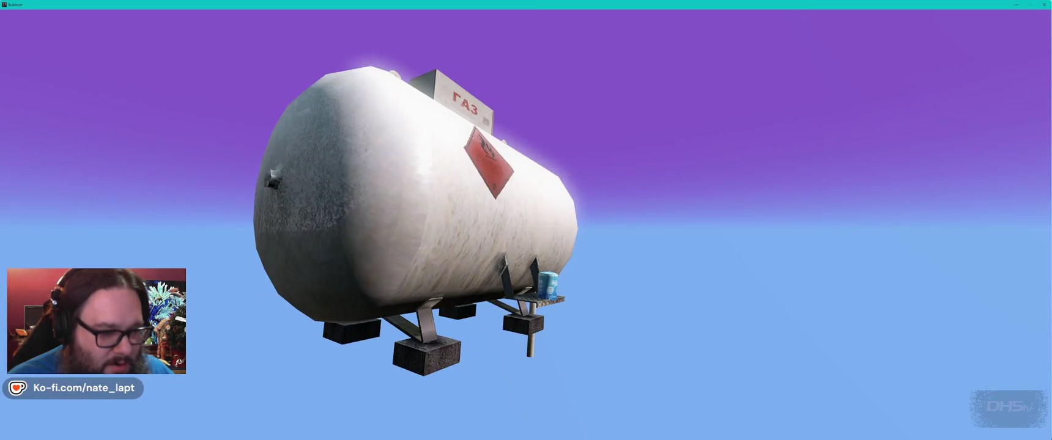
key(alt+Tab)
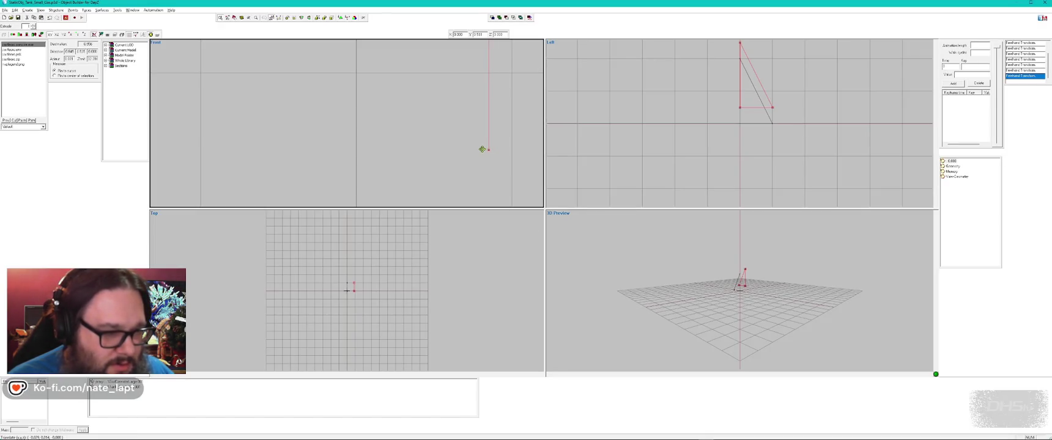
key(alt+Tab)
key(alt+Tab)
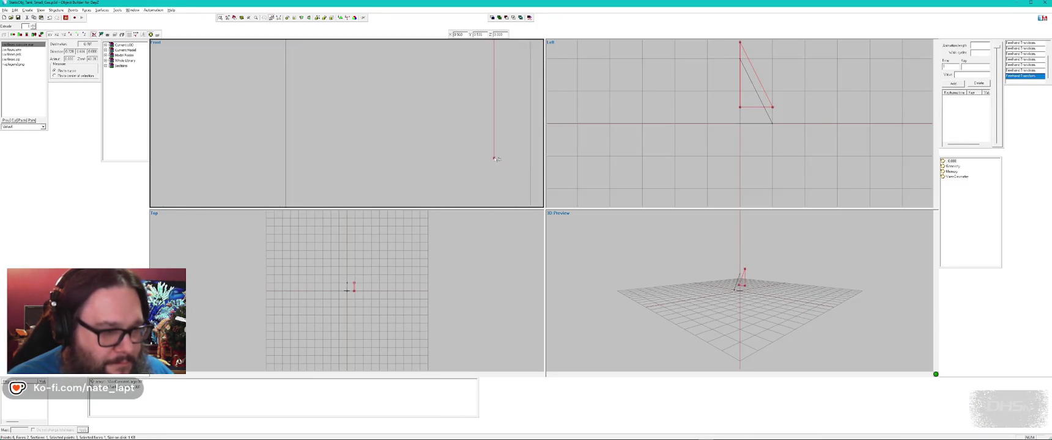
drag(427, 156, 419, 152)
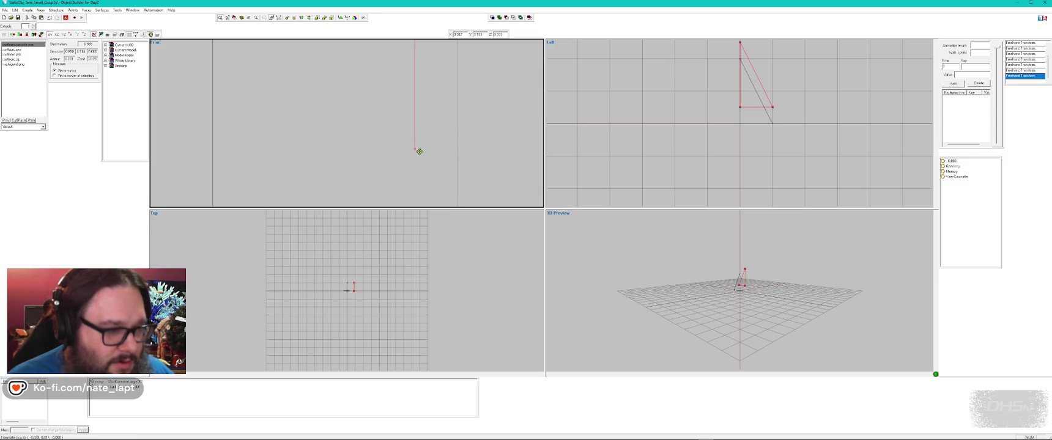
Step: Compare the tank in Buldozer and make a small move of the line's endpoint
key(alt+Tab)
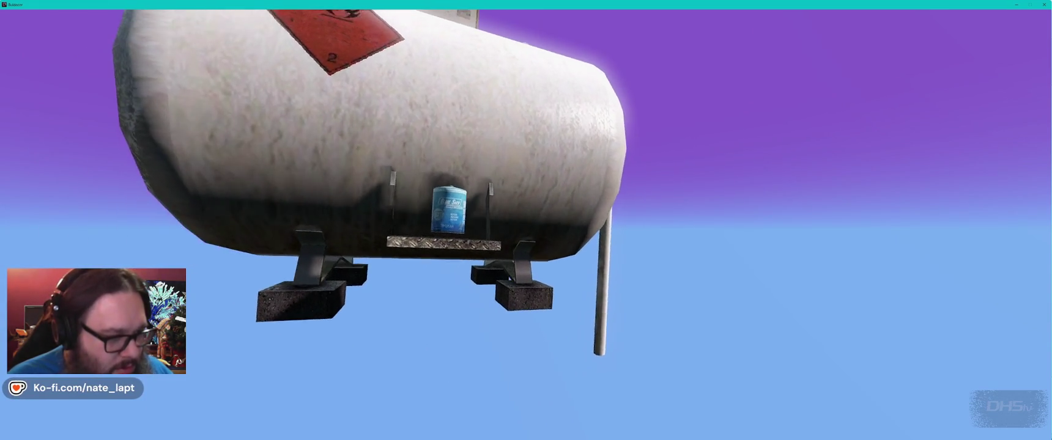
key(alt+Tab)
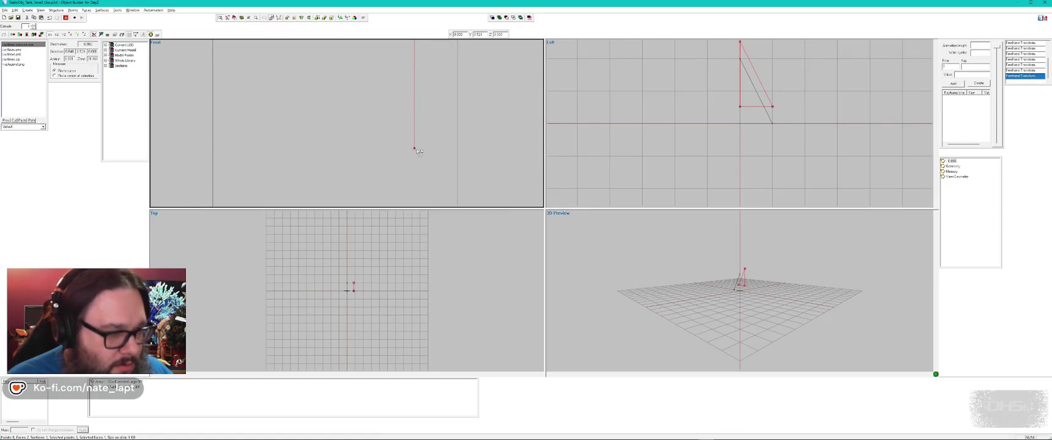
key(alt+Tab)
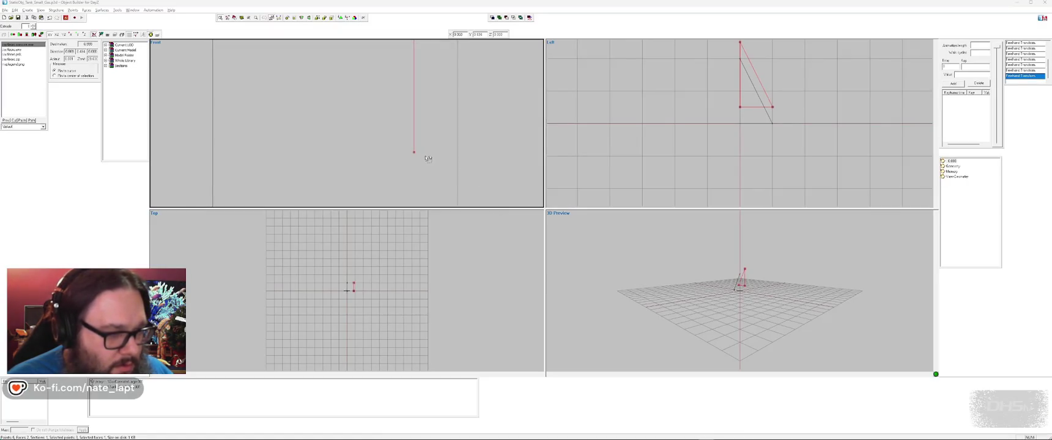
key(alt+Tab)
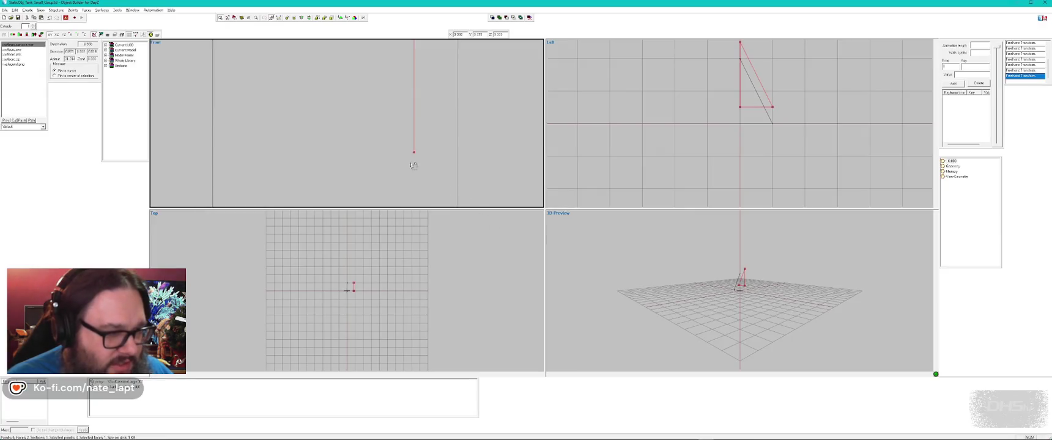
drag(414, 155, 414, 157)
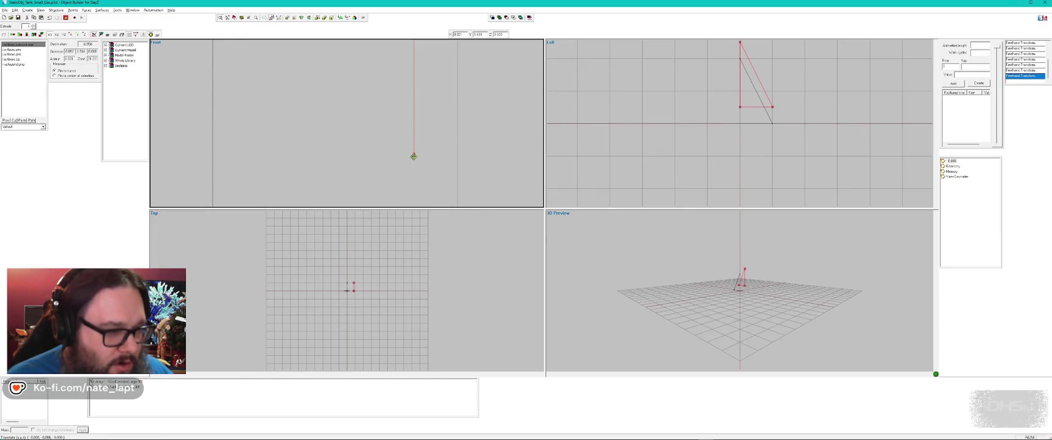
key(alt+Tab)
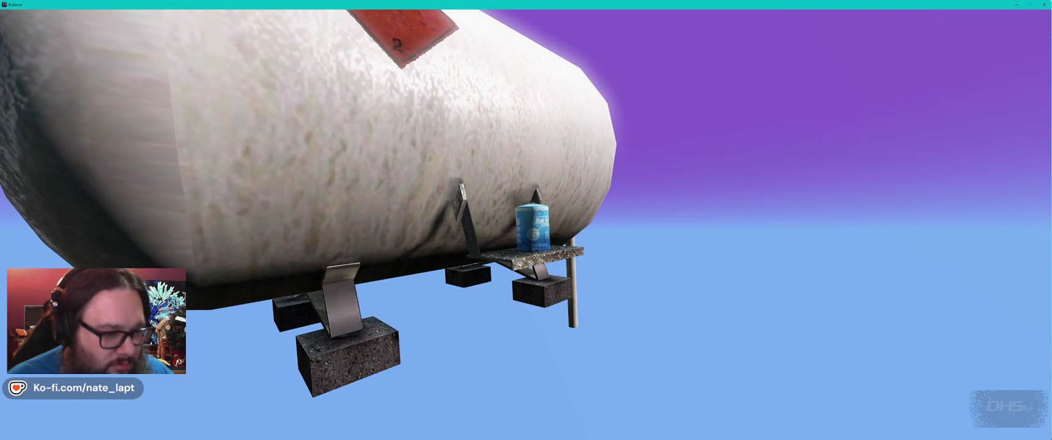
key(alt+Tab)
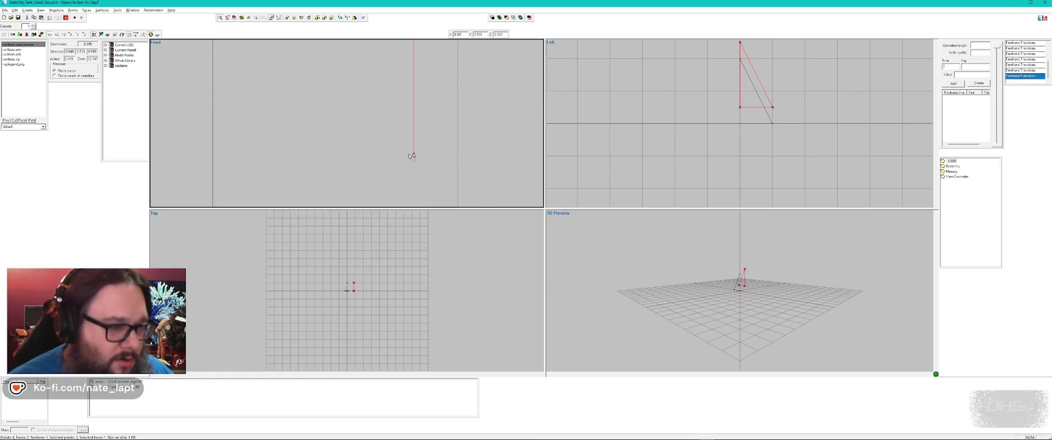
Step: Nudge the endpoint, undo it, place it so the canister sits on the grated shelf, then deselect
drag(413, 156, 415, 152)
key(alt+Tab)
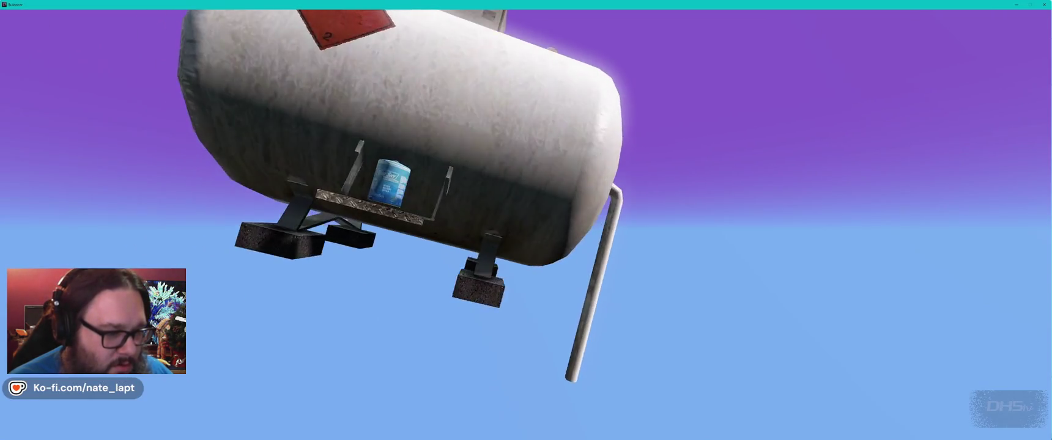
key(alt+Tab)
key(ctrl+z)
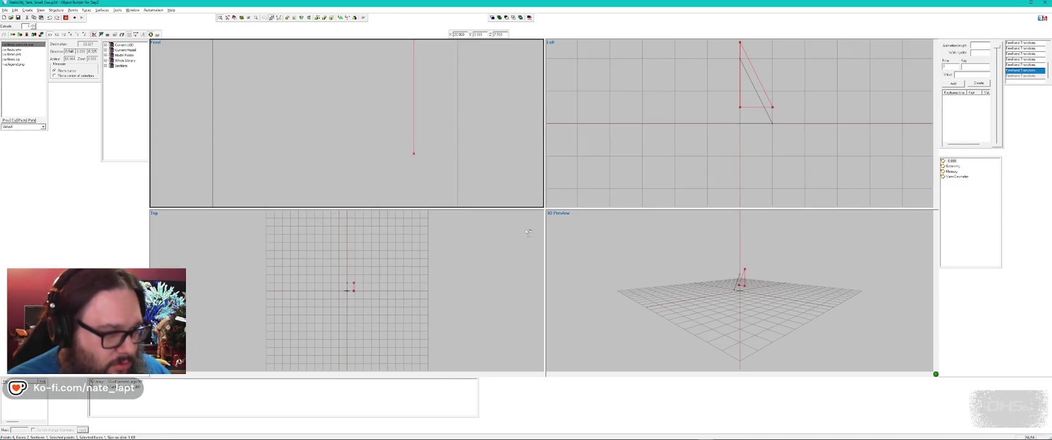
drag(416, 149, 417, 150)
key(alt+Tab)
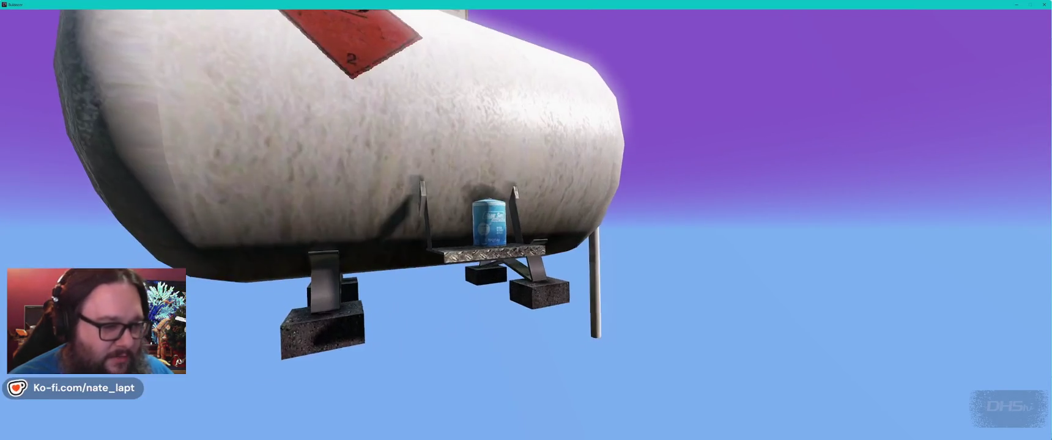
key(alt+Tab)
click(455, 177)
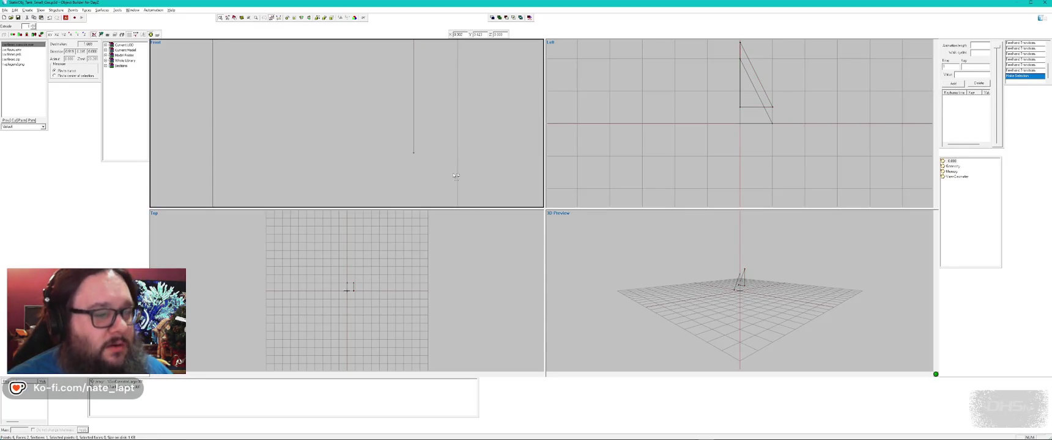
Step: Exit the gas tank's Buldozer preview and zoom out the Front and Left viewports
key(alt+Tab)
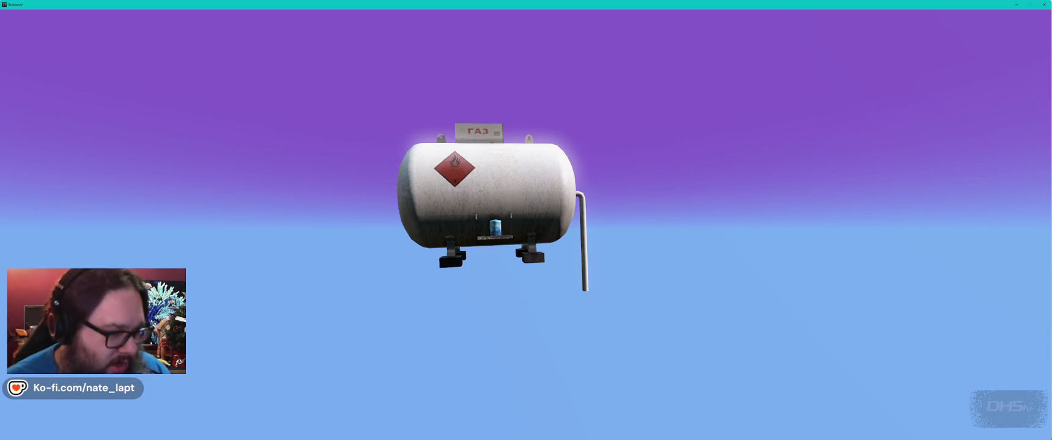
key(alt+Tab)
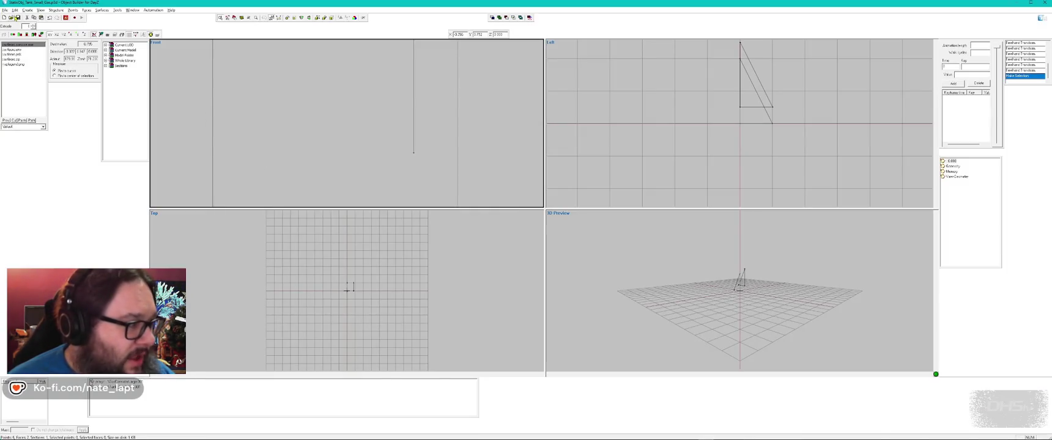
key(alt+Tab)
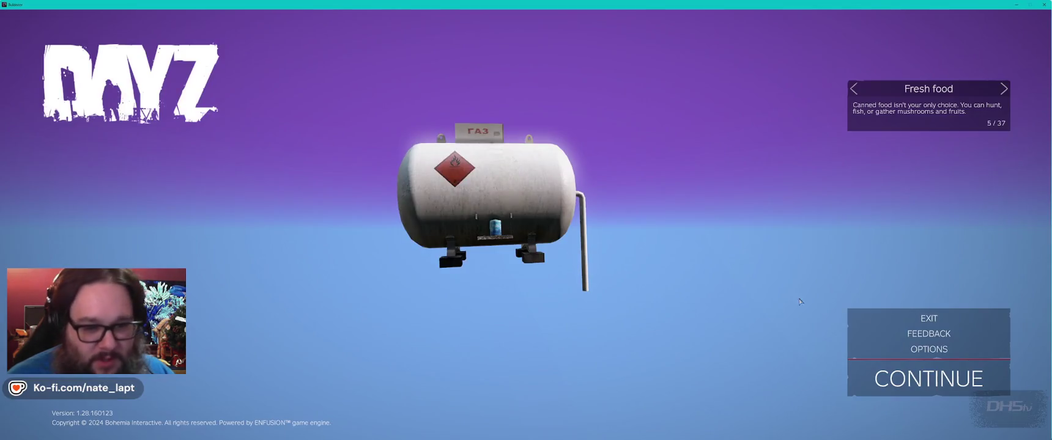
click(931, 320)
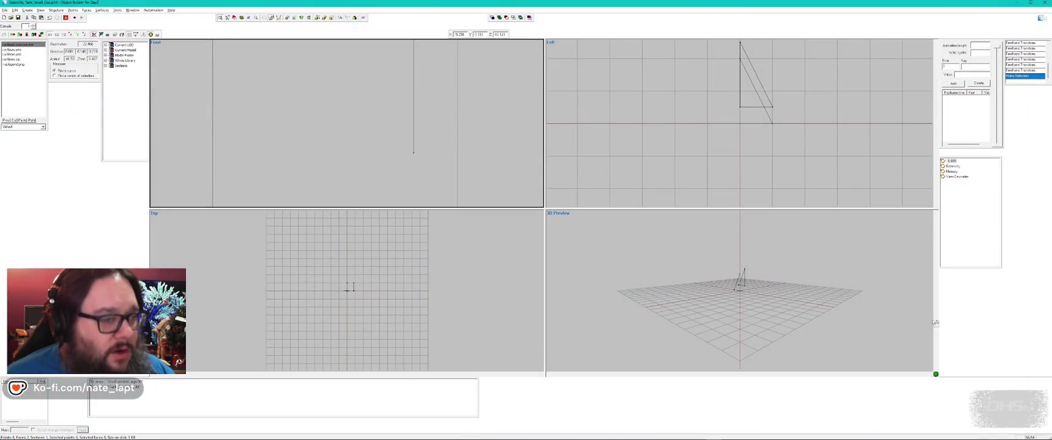
scroll(476, 136, down, 3)
scroll(475, 138, down, 1)
scroll(763, 105, down, 3)
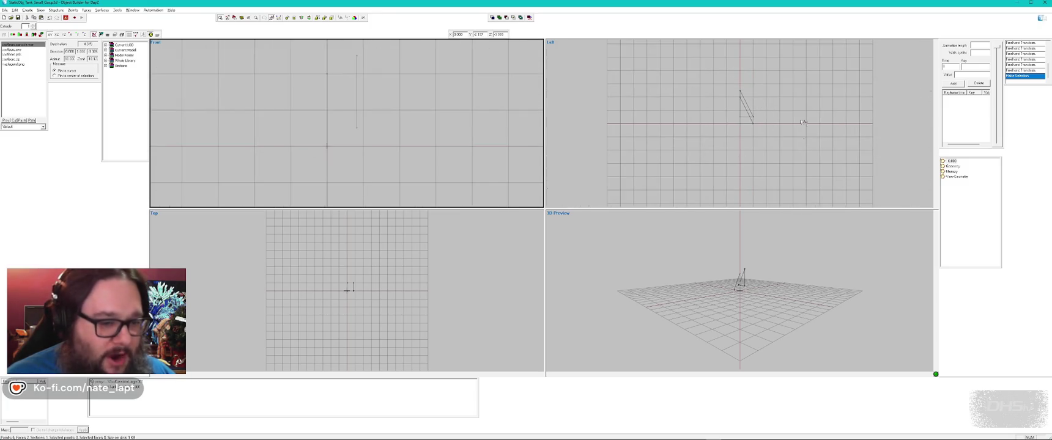
key(alt+Tab)
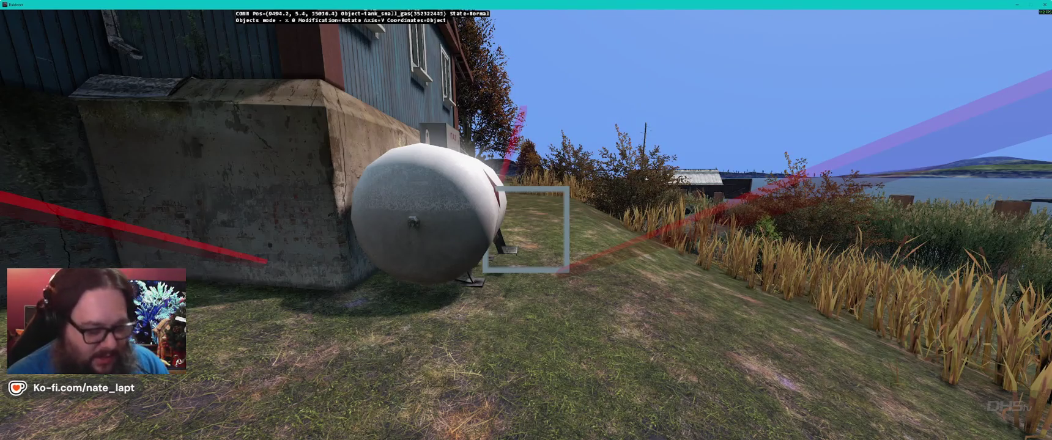
Step: Fly to the house, shift the rubble_dirtpile_large slightly, then view along the road
key(s)
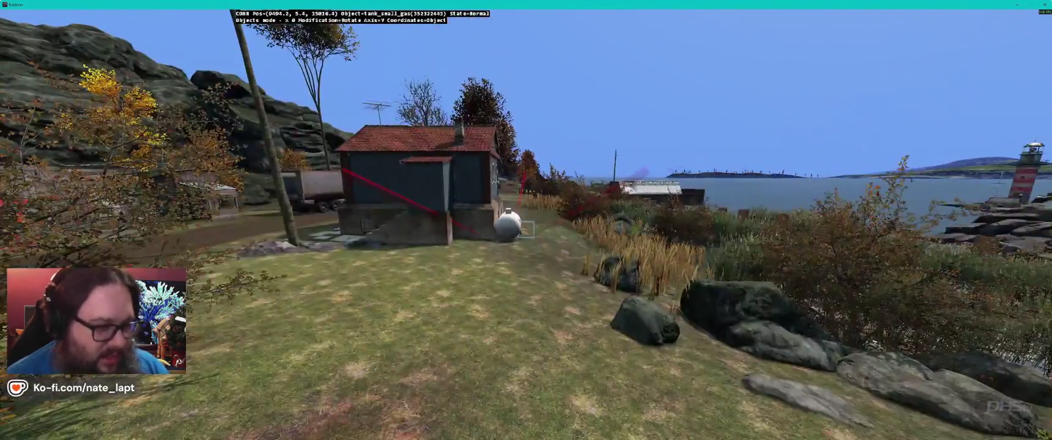
key(d)
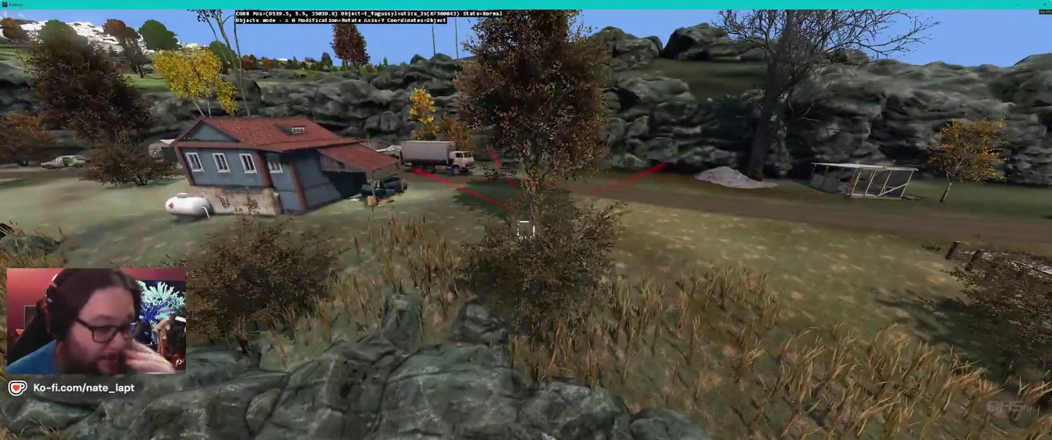
key(w)
key(w)
key(s)
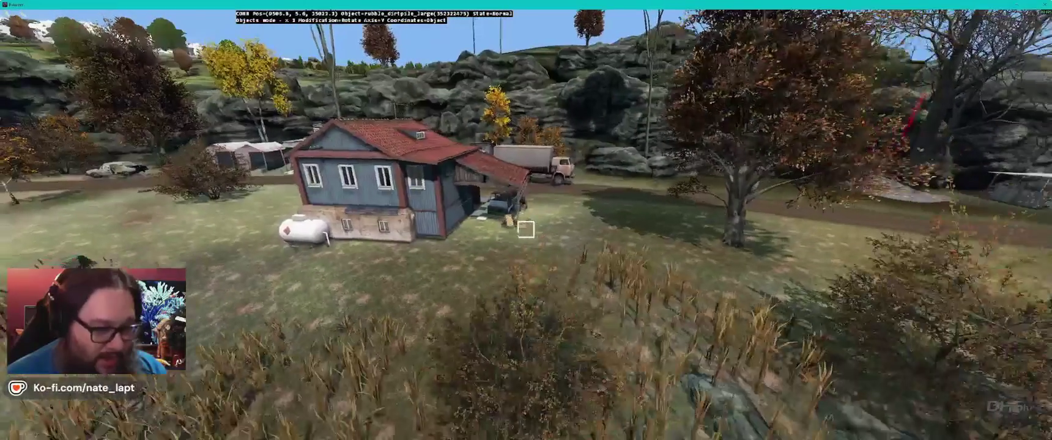
click(525, 229)
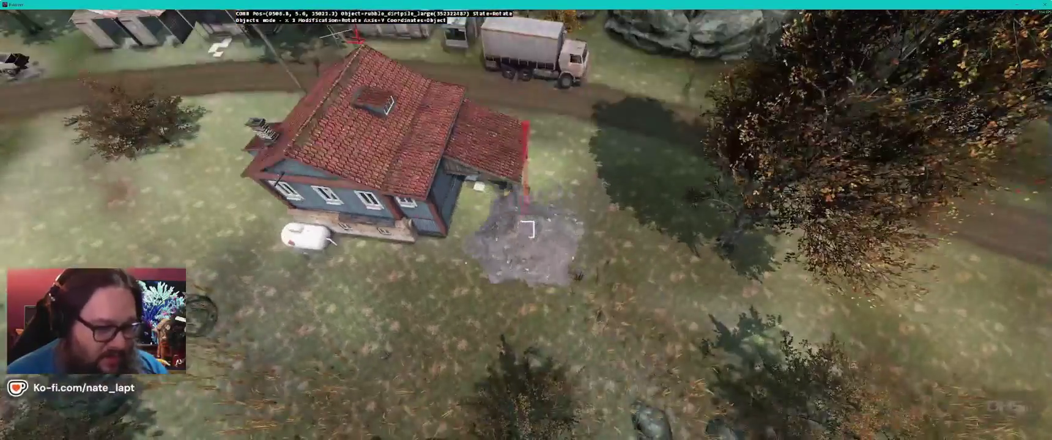
drag(526, 230, 526, 230)
key(s)
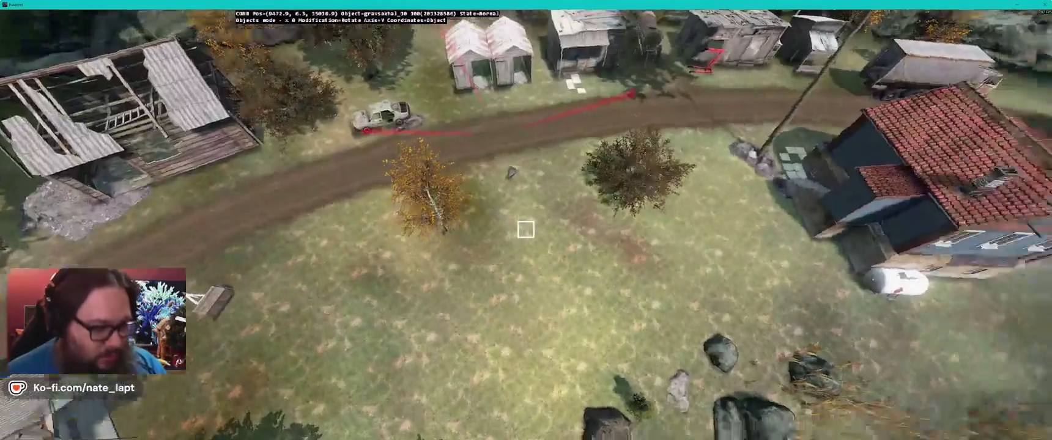
key(w)
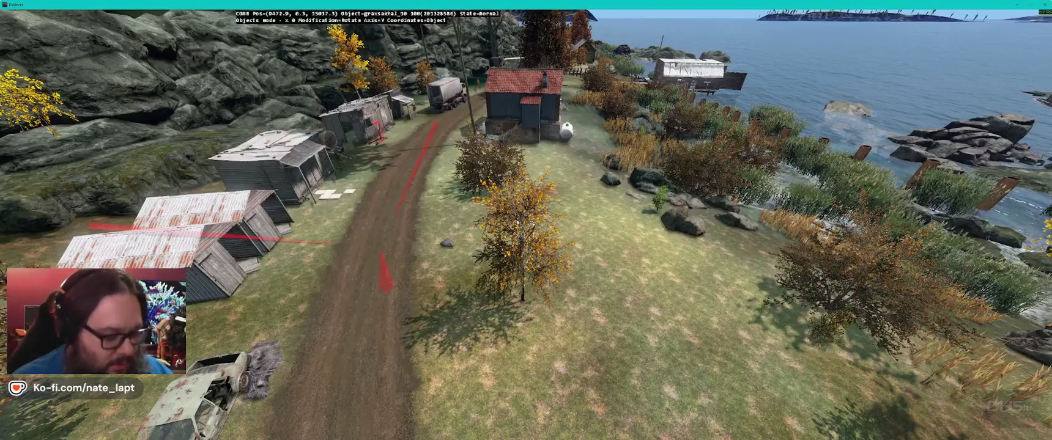
key(super)
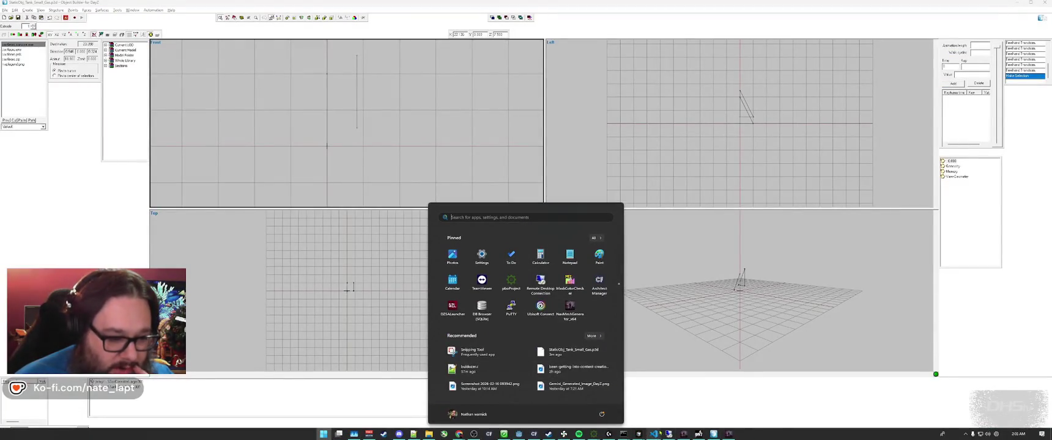
Step: Run the game with F5, play Challenge Mode and submit a player name to the leaderboard
click(518, 434)
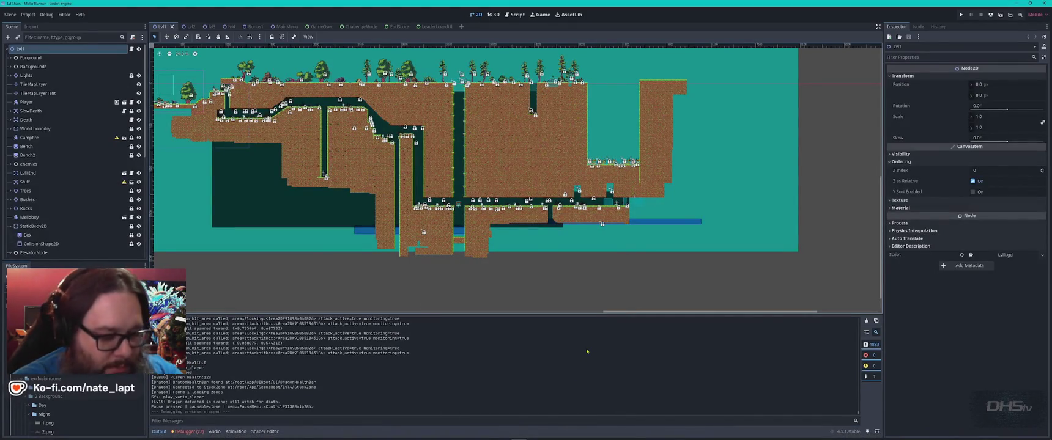
key(F5)
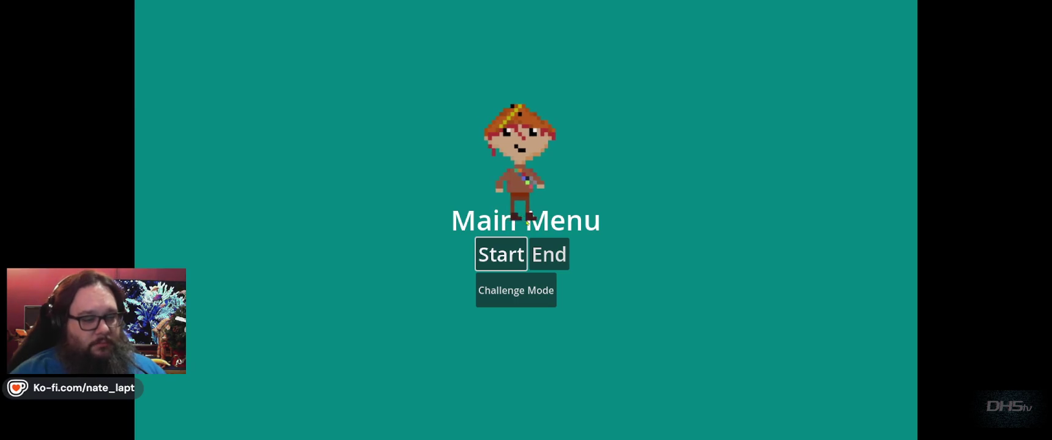
click(533, 293)
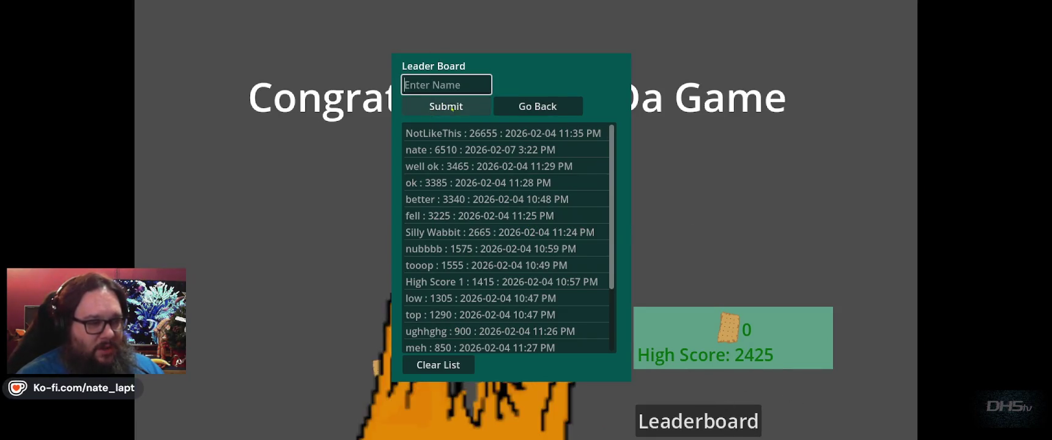
text(45655555)
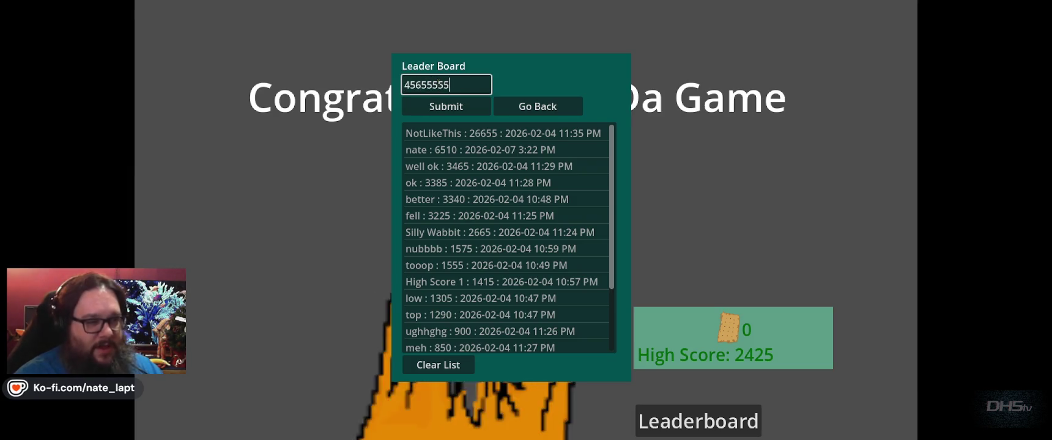
key(Return)
Step: View the leaderboard and its new entry, then go back to the main menu
click(696, 420)
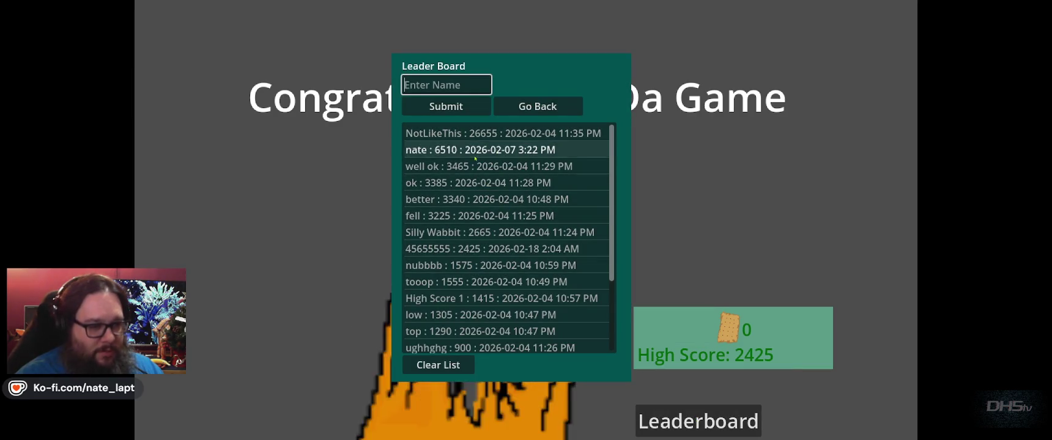
click(429, 249)
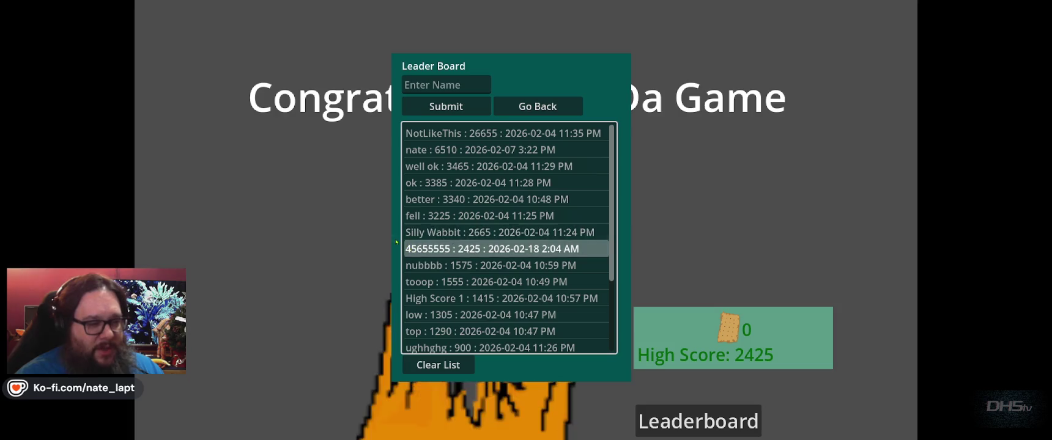
scroll(441, 239, down, 3)
scroll(451, 225, up, 3)
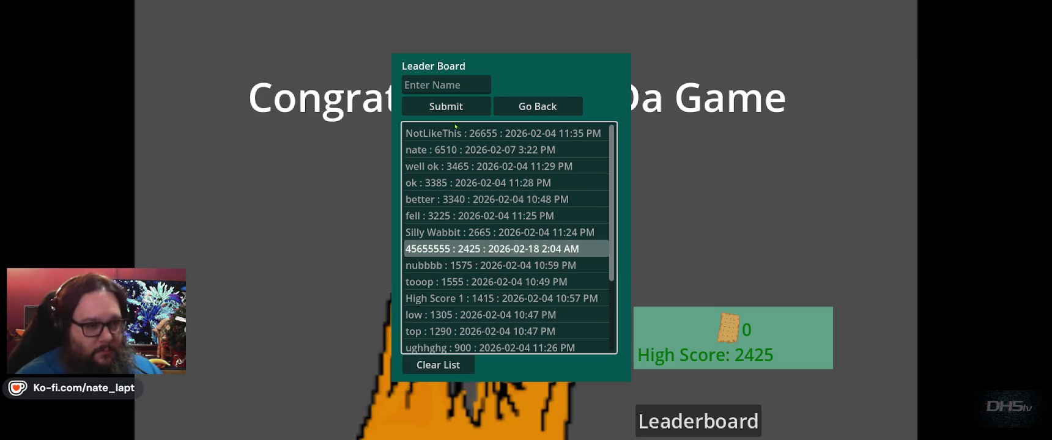
click(538, 106)
click(721, 387)
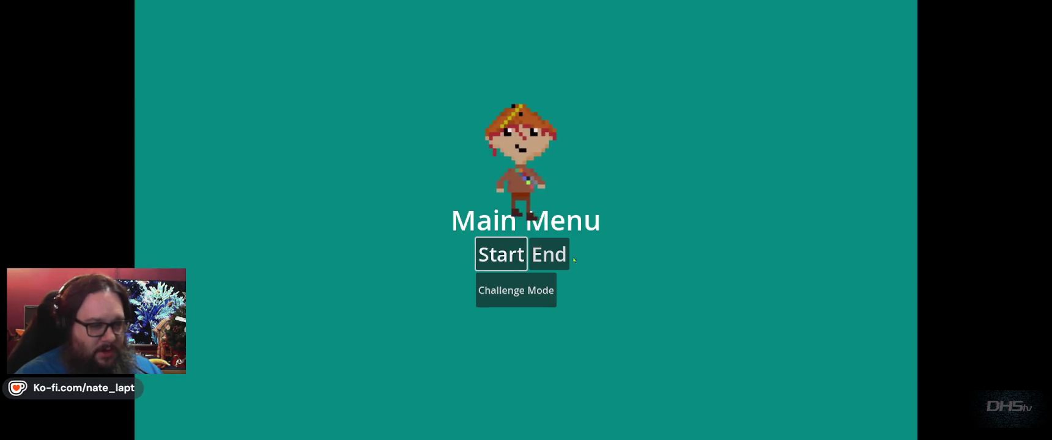
Step: Start a new game, run and jump right, break the cage with the fork, and drop down the shaft
key(Return)
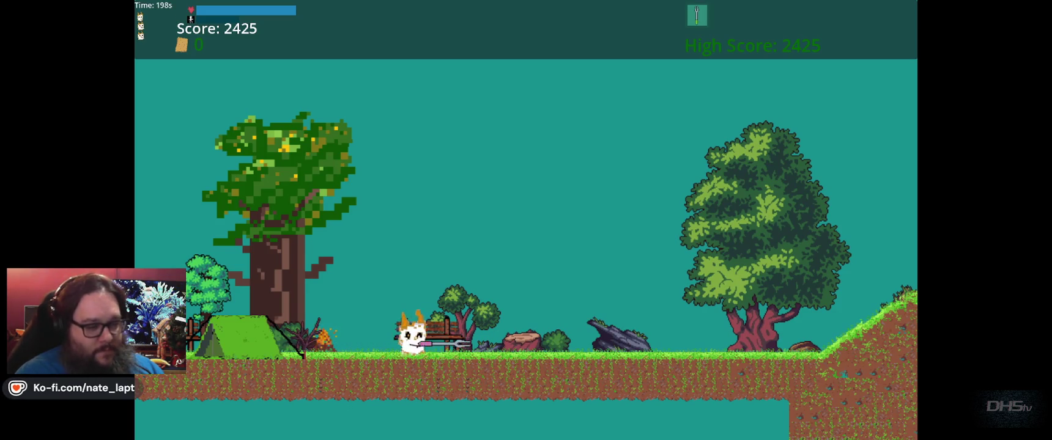
key(Right)
key(space)
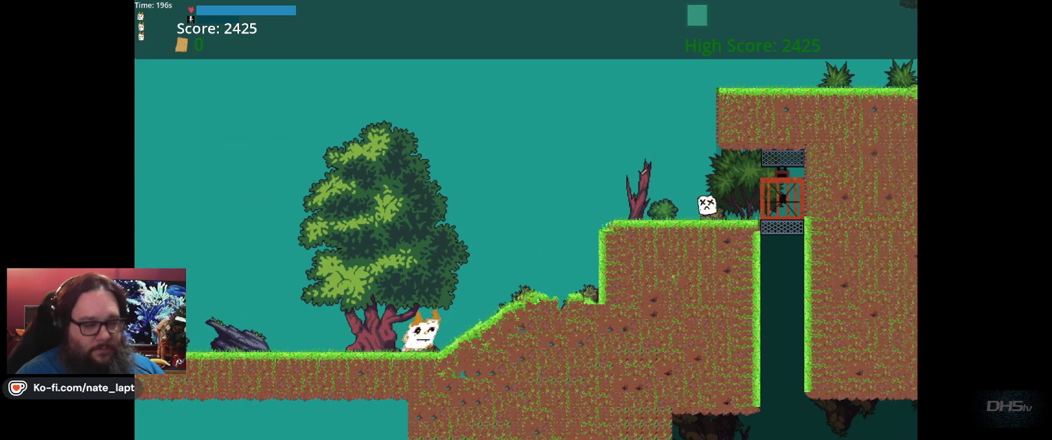
key(Right)
key(space)
key(x)
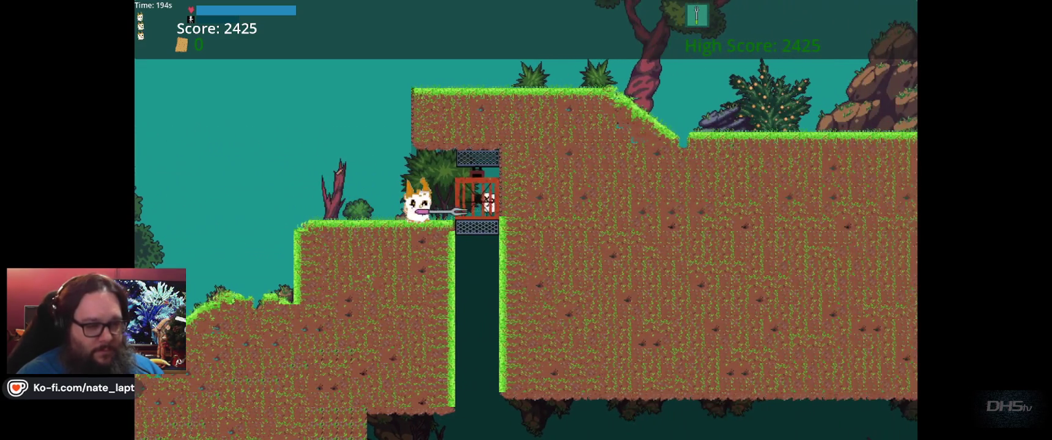
key(Right)
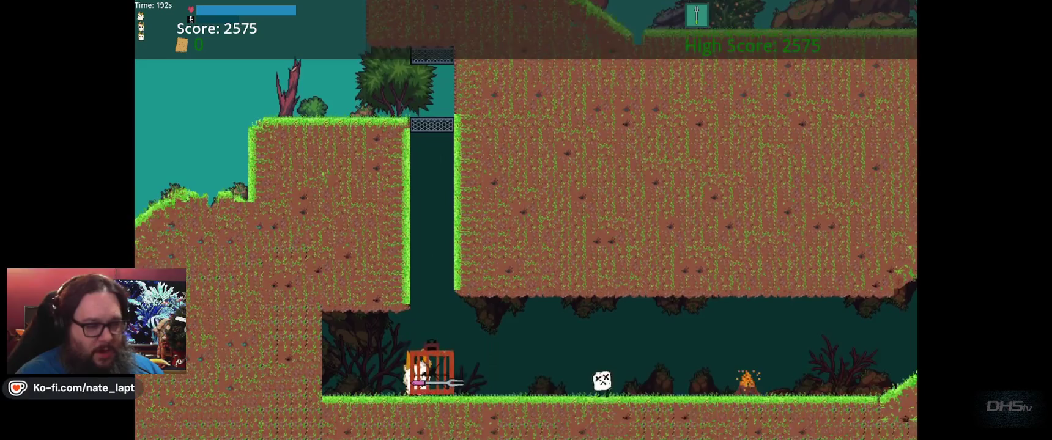
key(Right)
key(space)
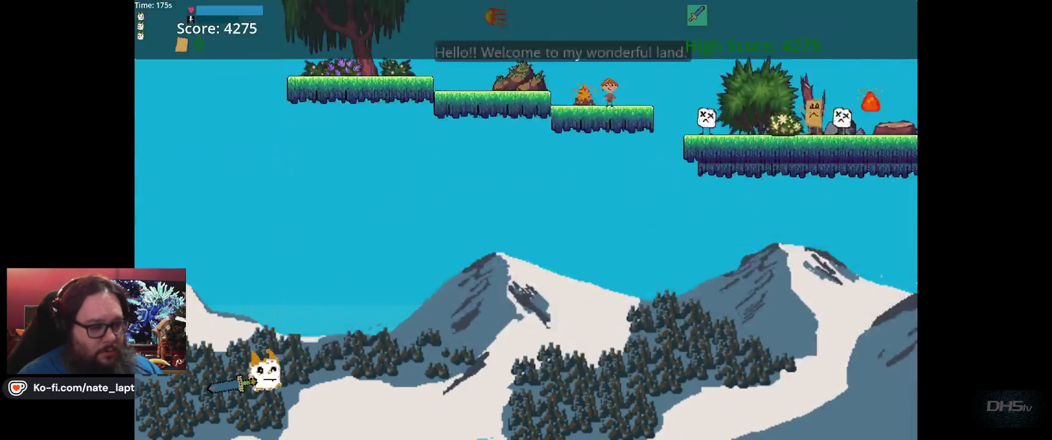
Step: Start the next level after game over, pause it, and quit back to the editor
key(Return)
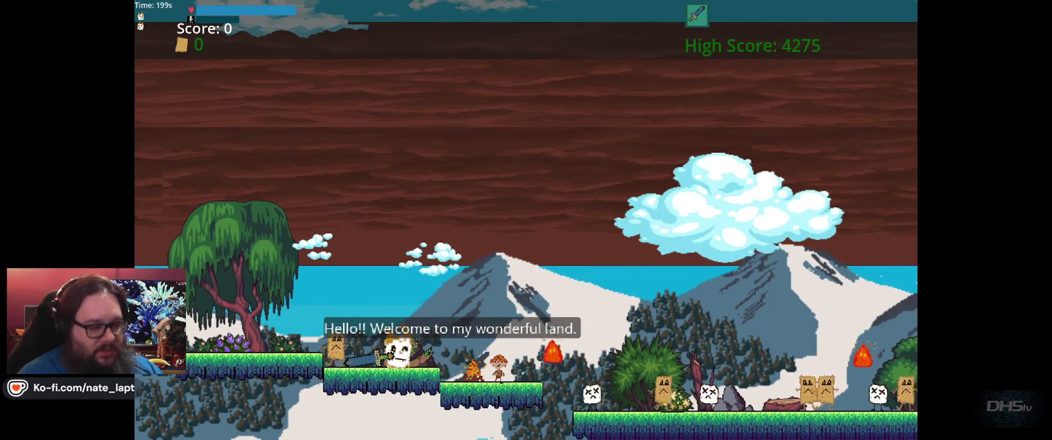
key(Escape)
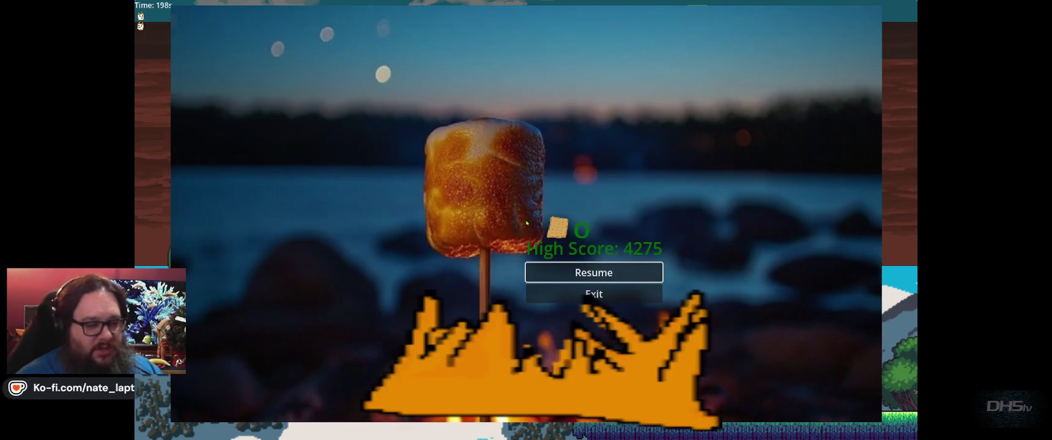
click(578, 294)
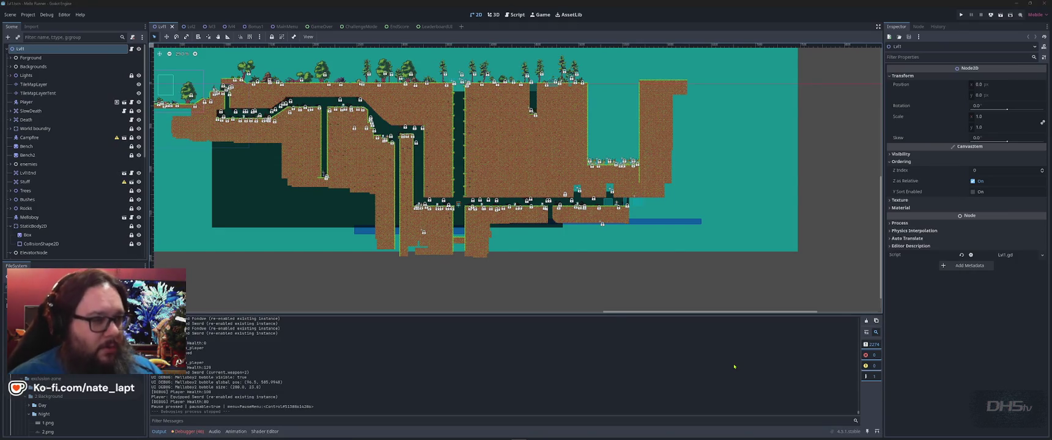
Step: Cycle through the open windows, via Object Builder's File menu, to bring up the Buldozer terrain preview
key(alt+Tab)
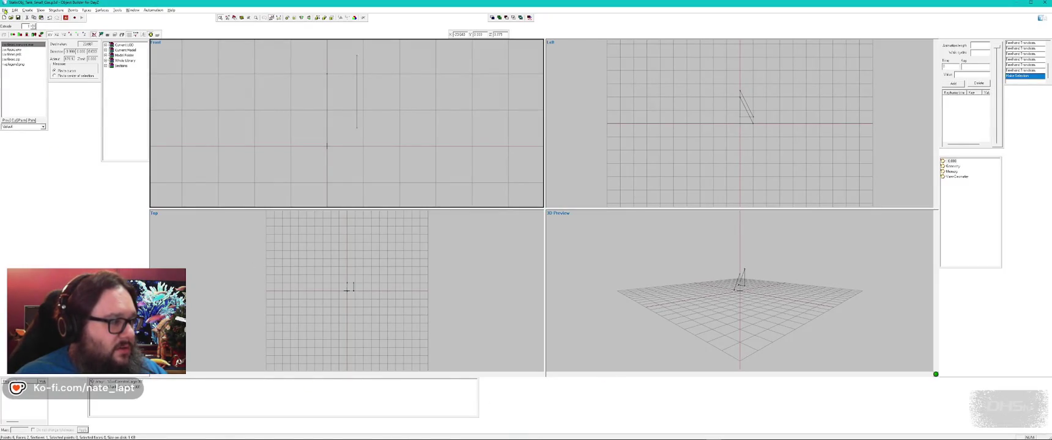
click(5, 10)
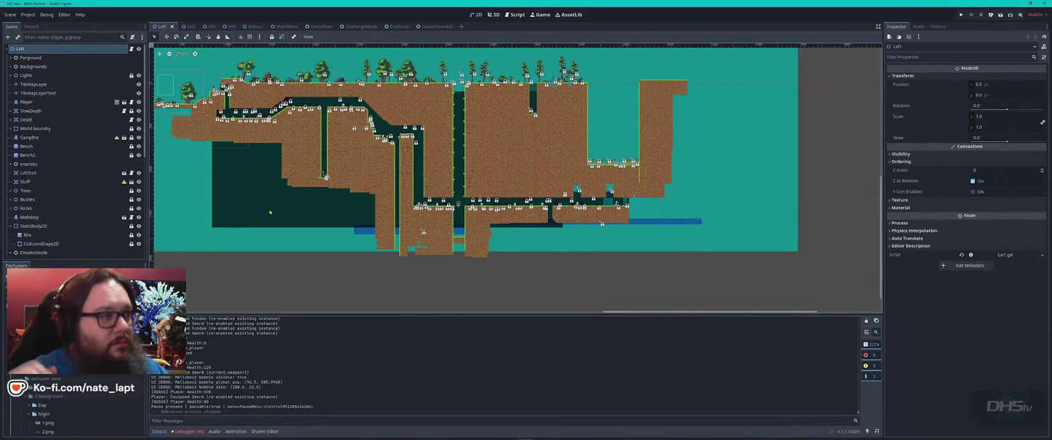
key(alt+Tab)
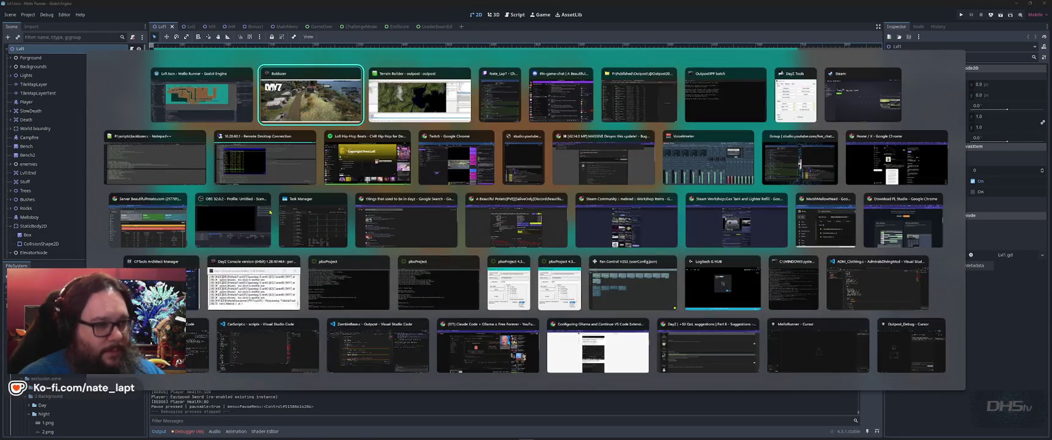
key(Tab)
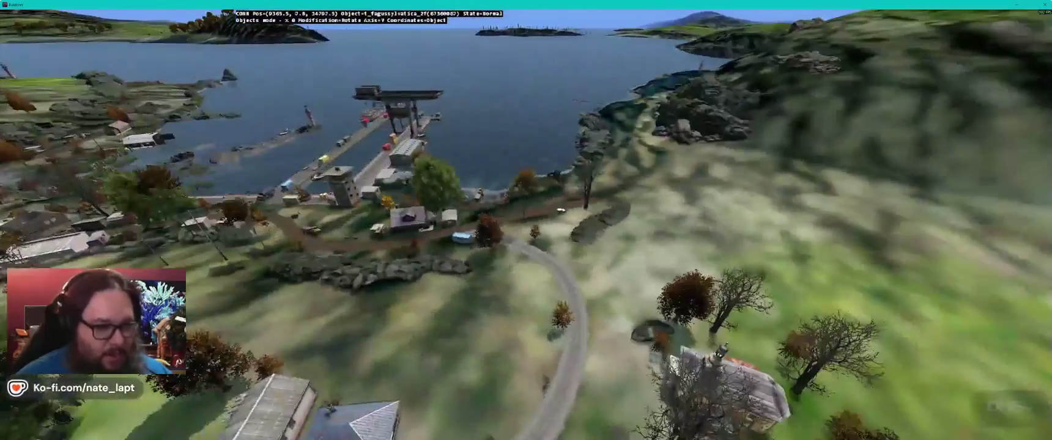
Step: Fly over the village, toggling the geometry diagnostic view on and off over the rock pile
key(w)
key(s)
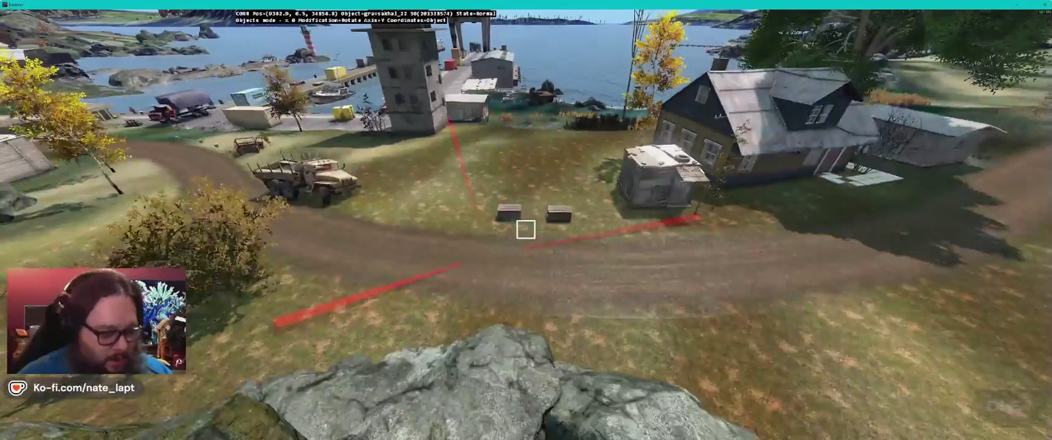
key(super+alt)
key(Right)
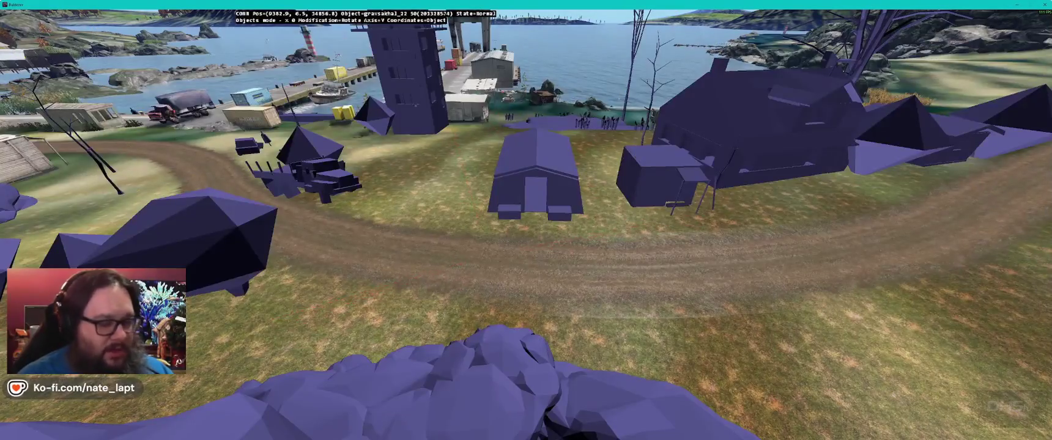
key(Right)
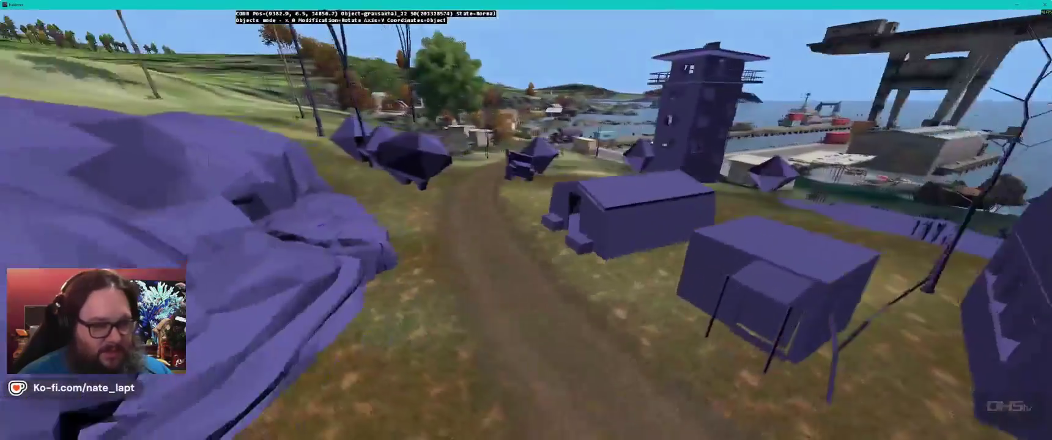
key(super+alt)
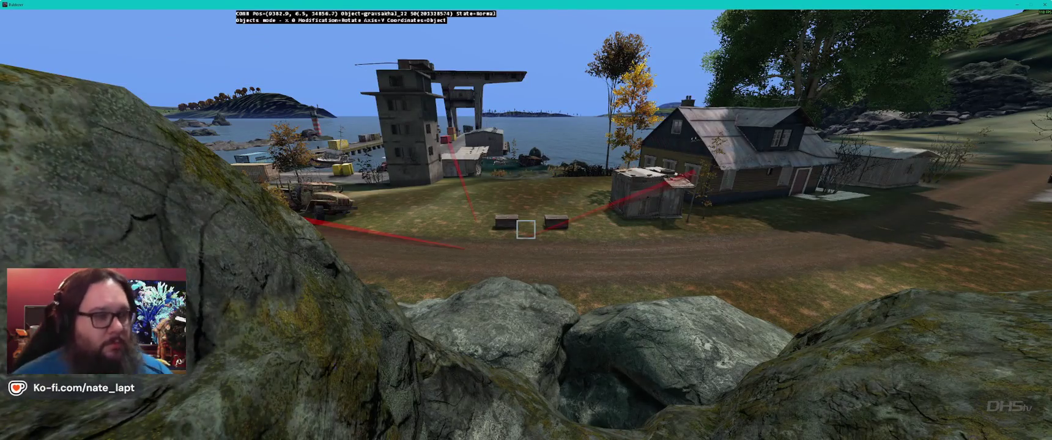
key(Up)
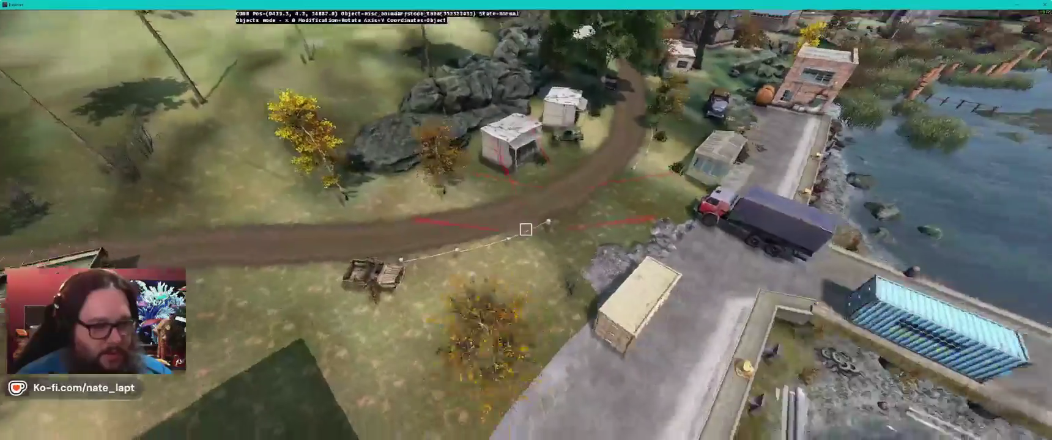
Step: Carry the large rubble dirt pile to the rock, raise its height, and rotate it
drag(526, 229, 526, 227)
key(Left)
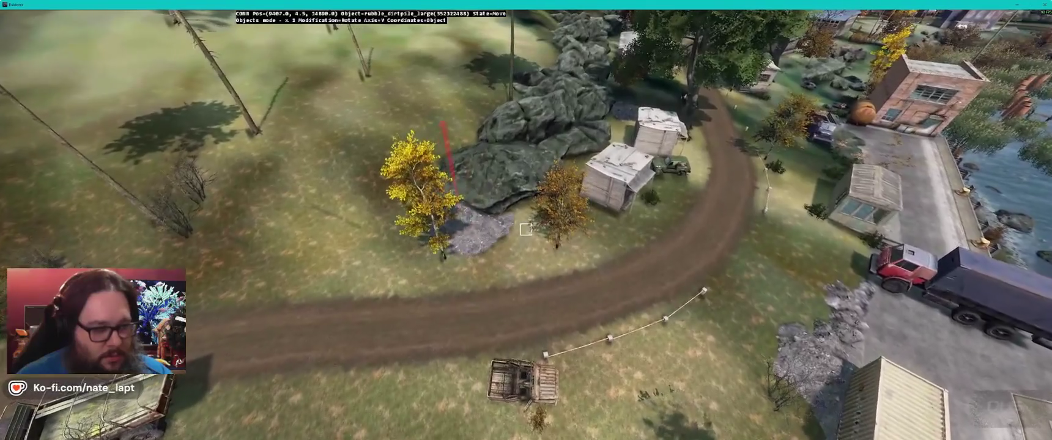
key(Down)
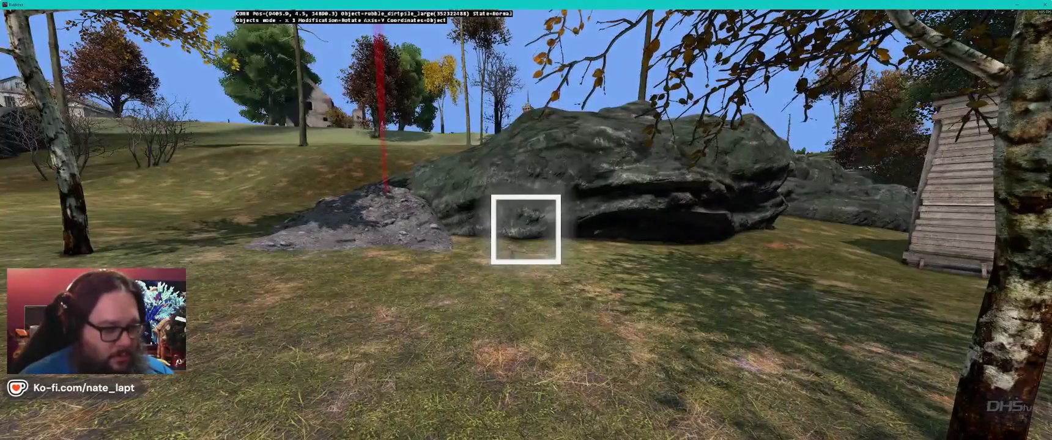
drag(526, 229, 526, 230)
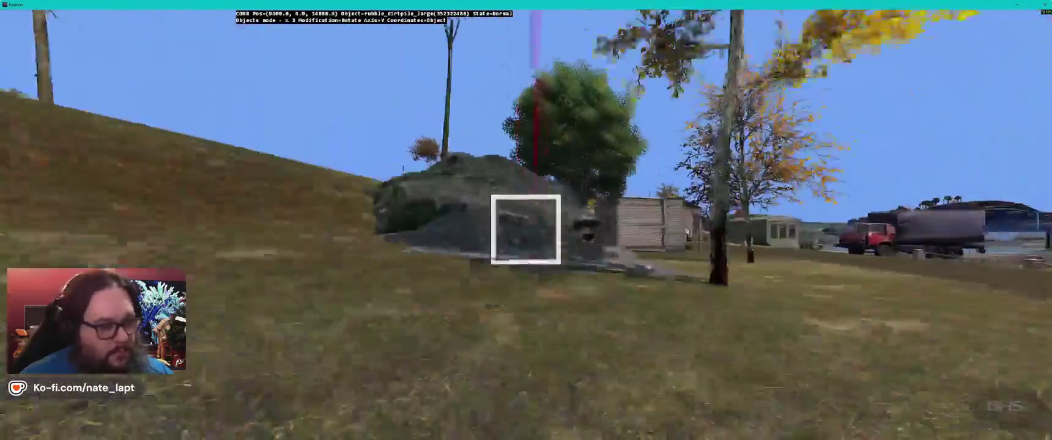
drag(526, 230, 526, 230)
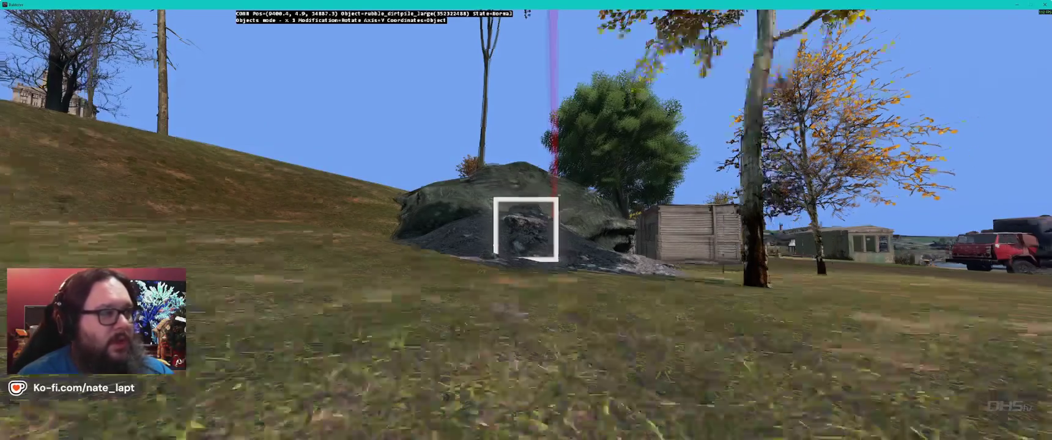
key(q)
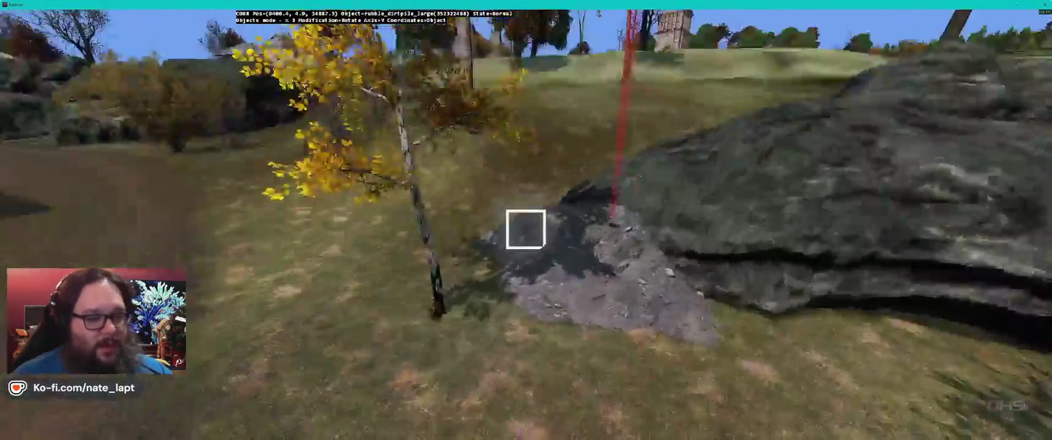
drag(526, 229, 526, 219)
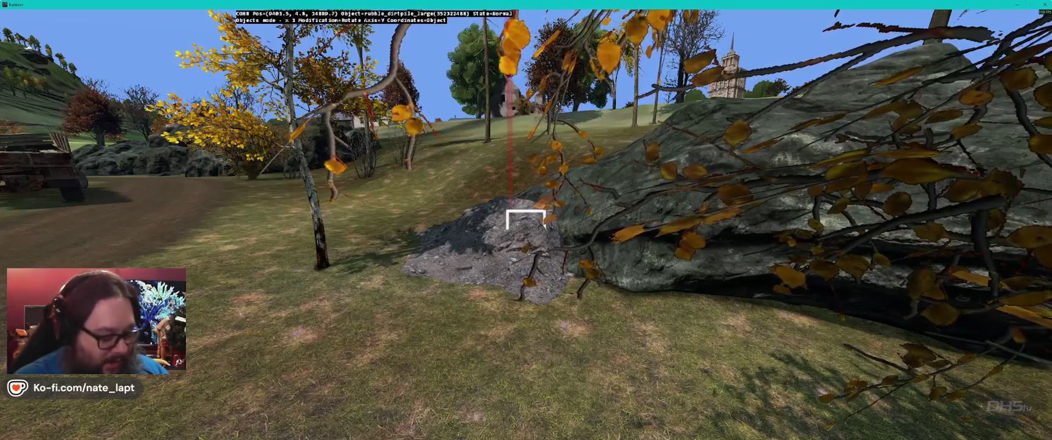
Step: Survey the placement over the road, container and sheds, then return to Terrain Builder
key(s)
key(w)
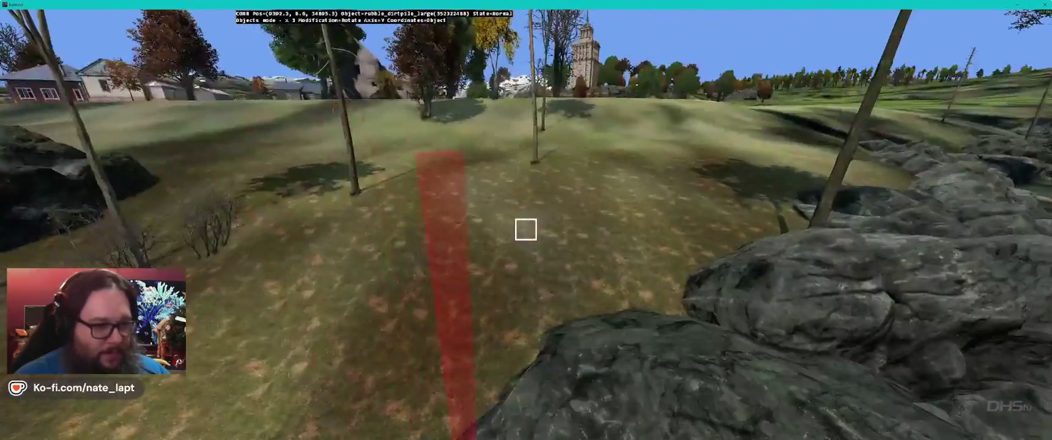
key(w)
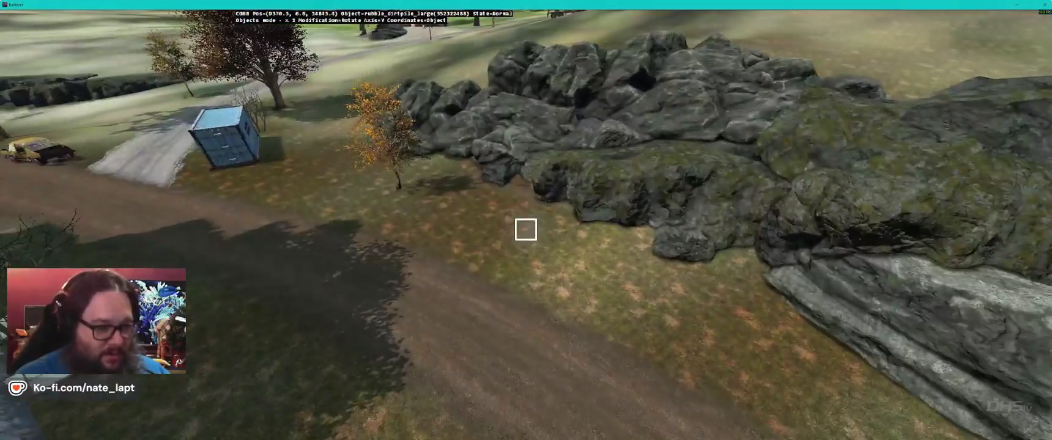
key(w)
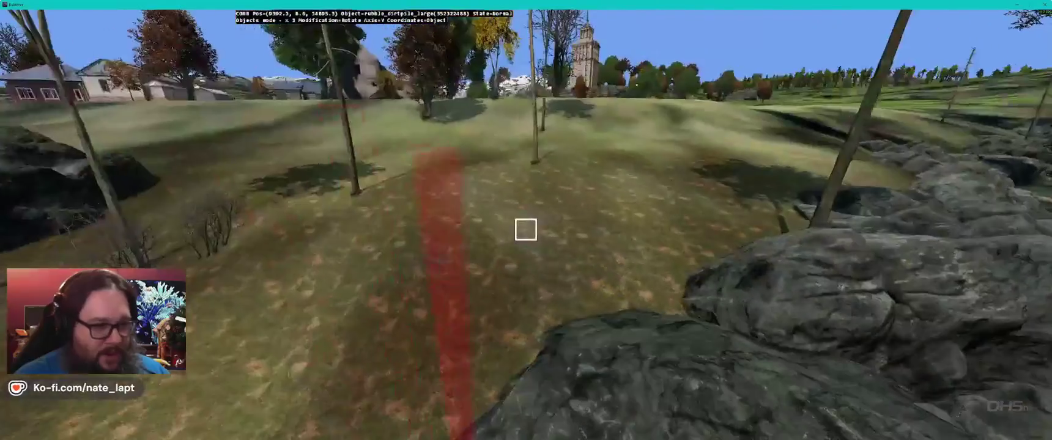
key(w)
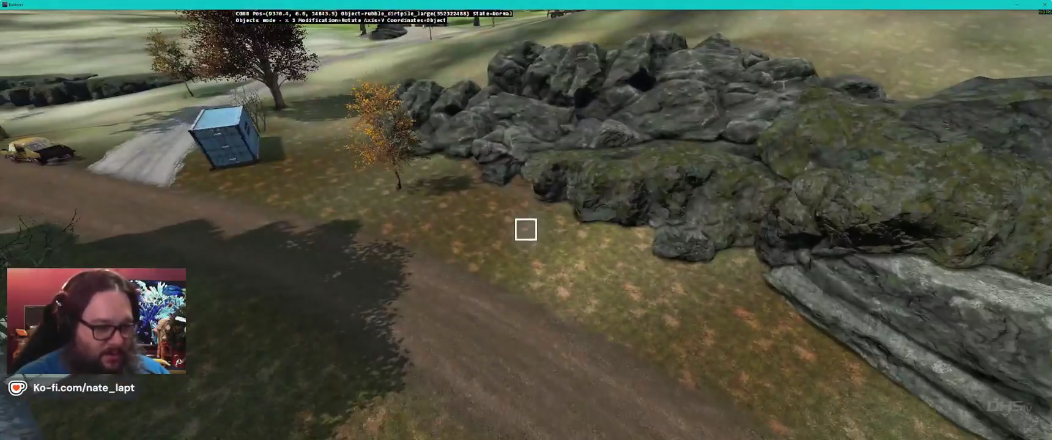
key(w)
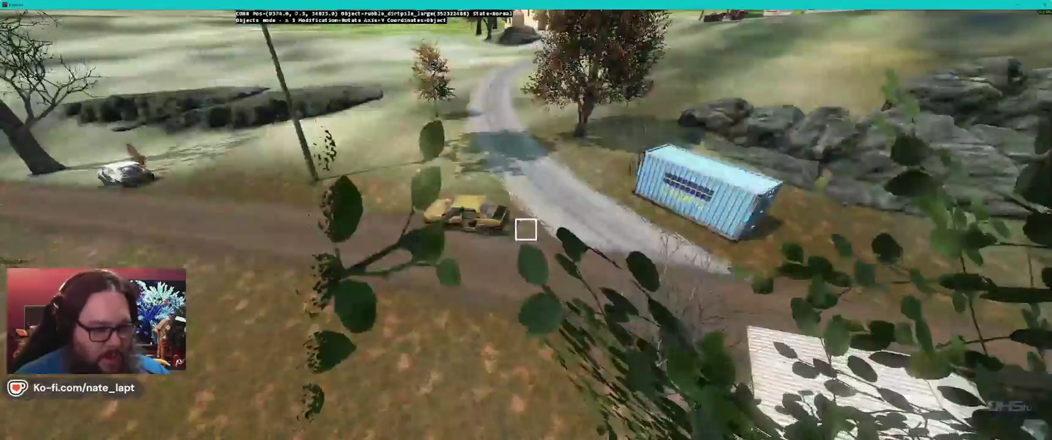
key(alt+Tab)
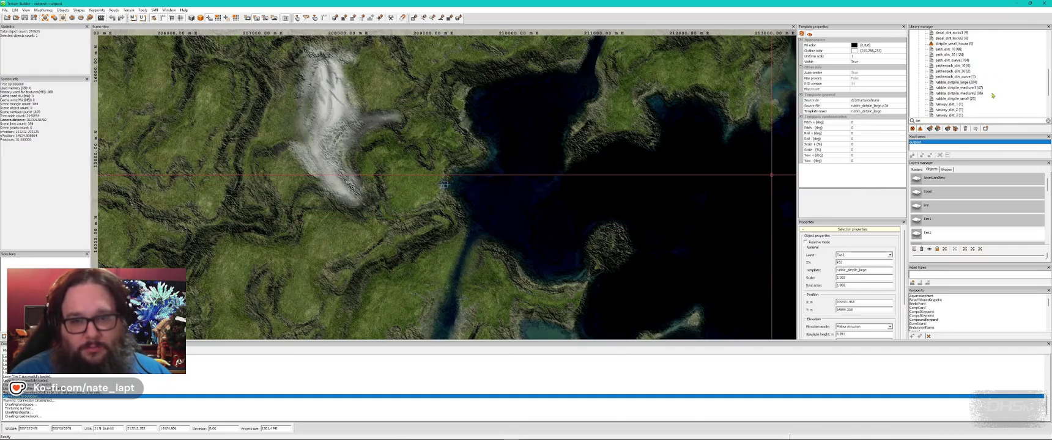
Step: Drop a small rubble dirt pile at the road edge and spin it about its vertical axis
key(alt+Tab)
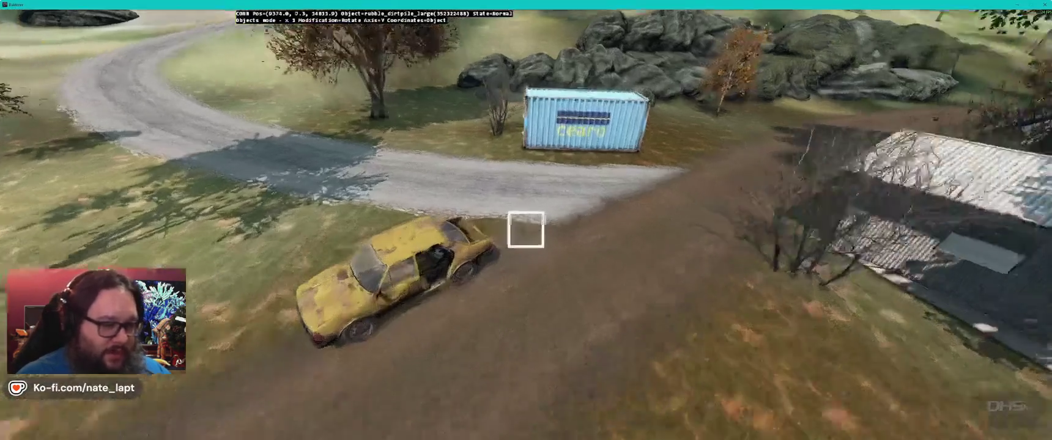
key(w)
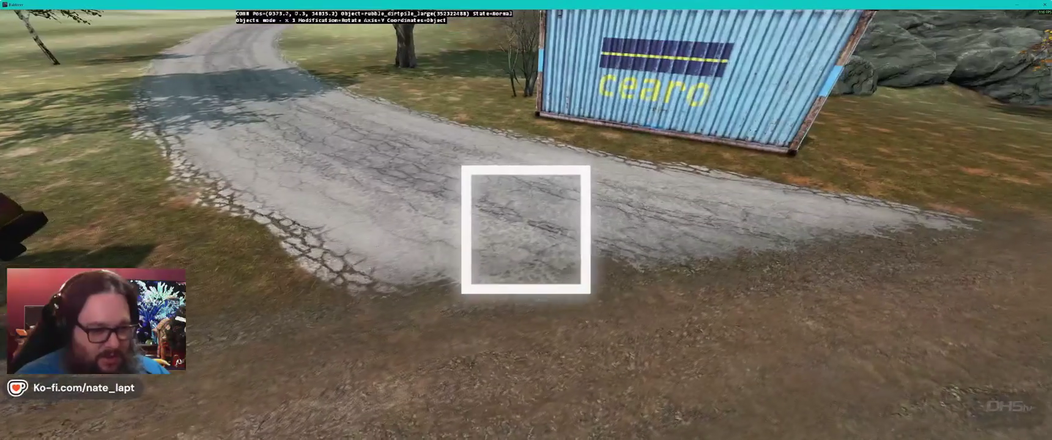
key(Insert)
drag(526, 229, 612, 230)
Step: Orbit the small dirt pile, adjust its position, and sink it into the ground by the container
key(w)
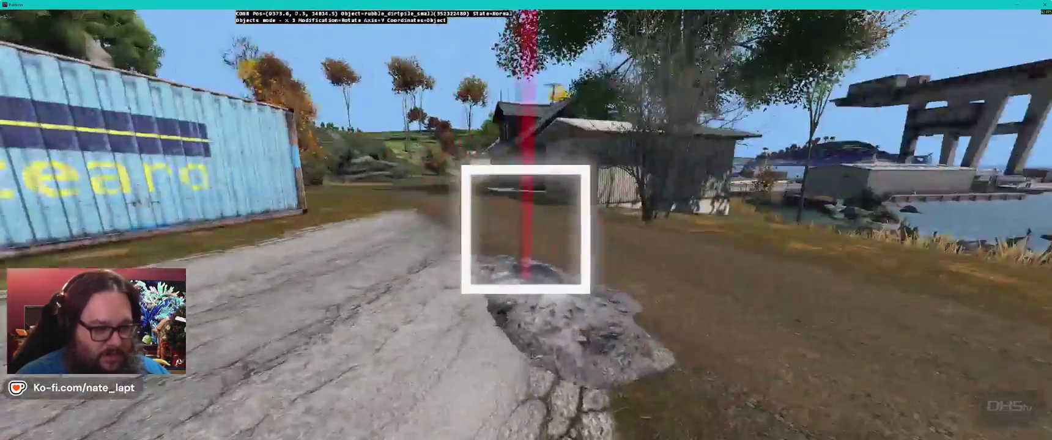
key(a)
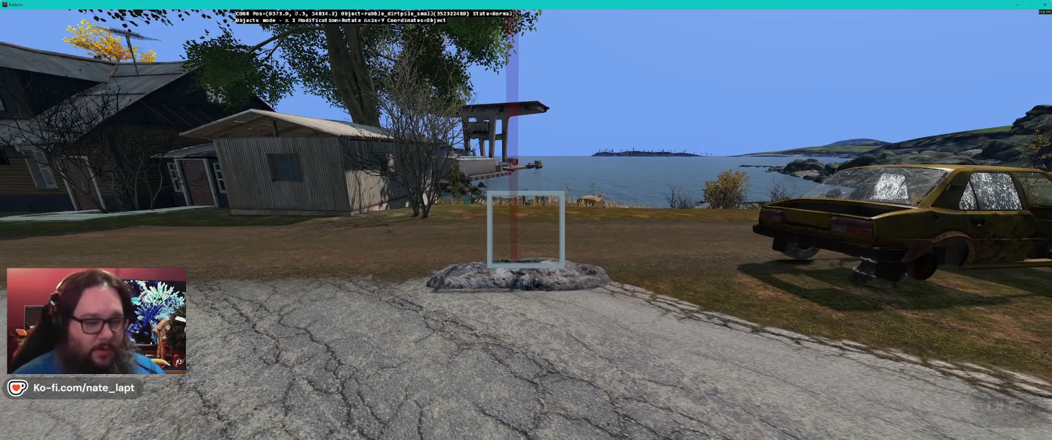
key(a)
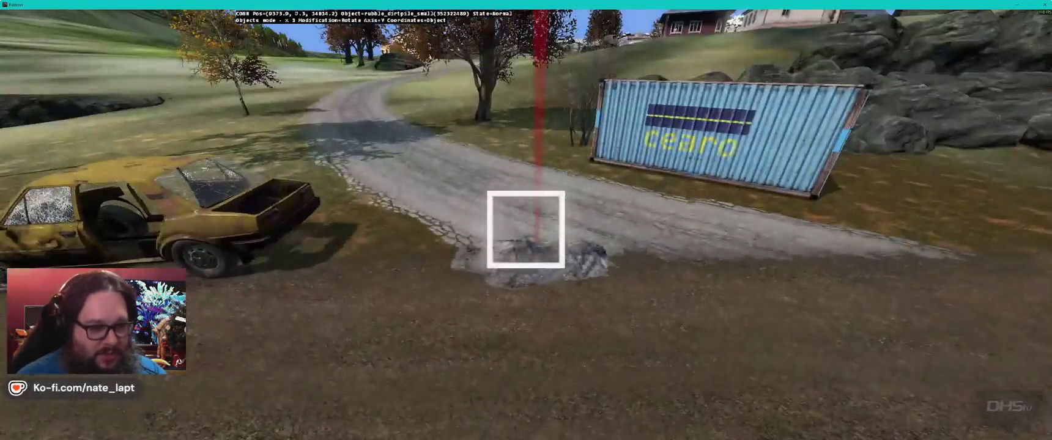
drag(526, 230, 525, 229)
key(a)
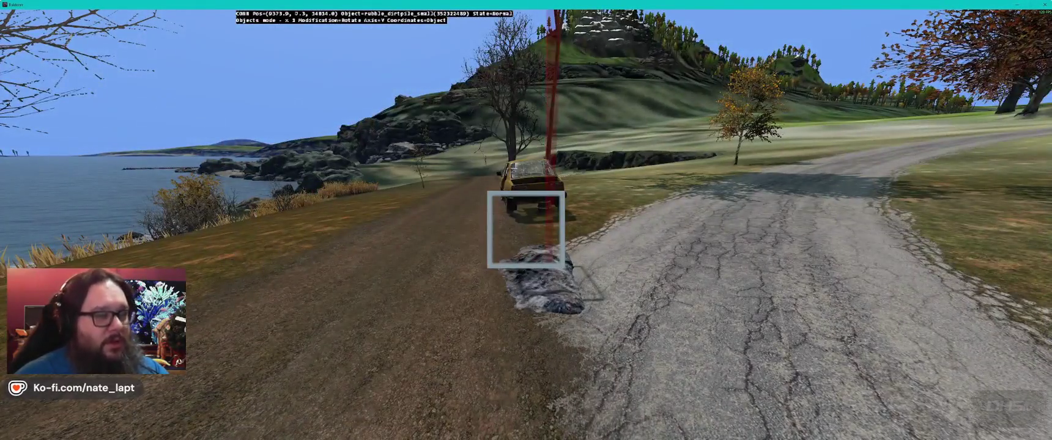
mouse_move(526, 229)
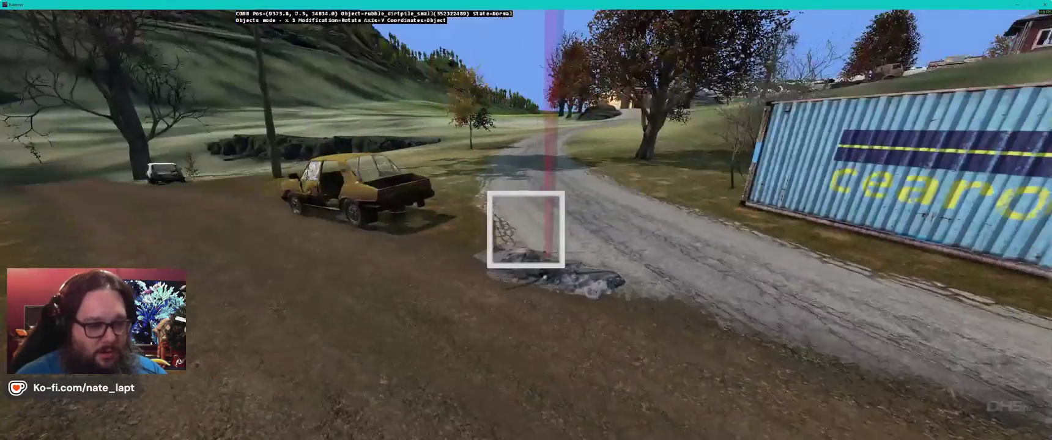
key(w)
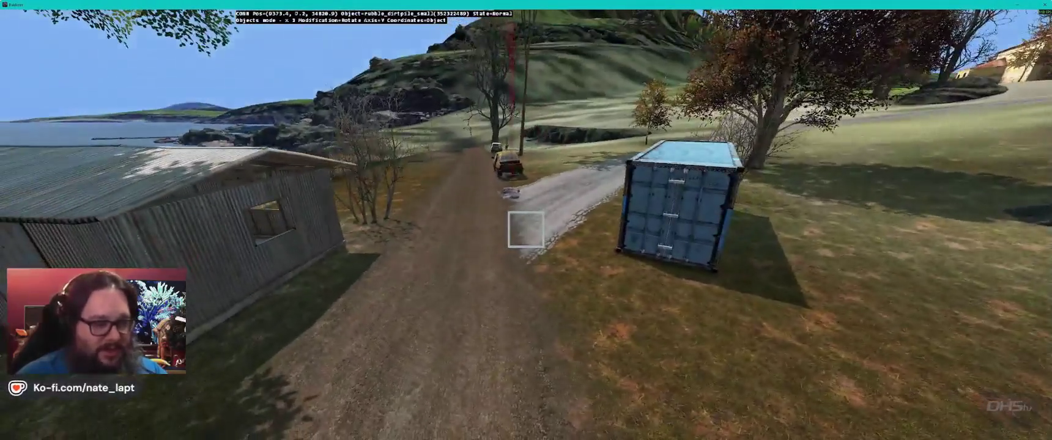
key(alt+Tab)
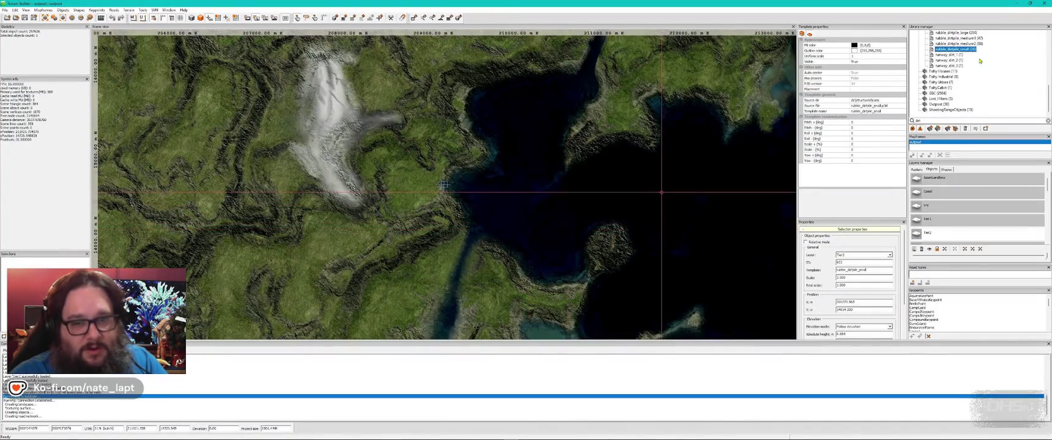
Step: Browse the Library manager past c_dirtgrass_bunch and pick decal_dirt_rocks2 as the template
scroll(980, 61, up, 1)
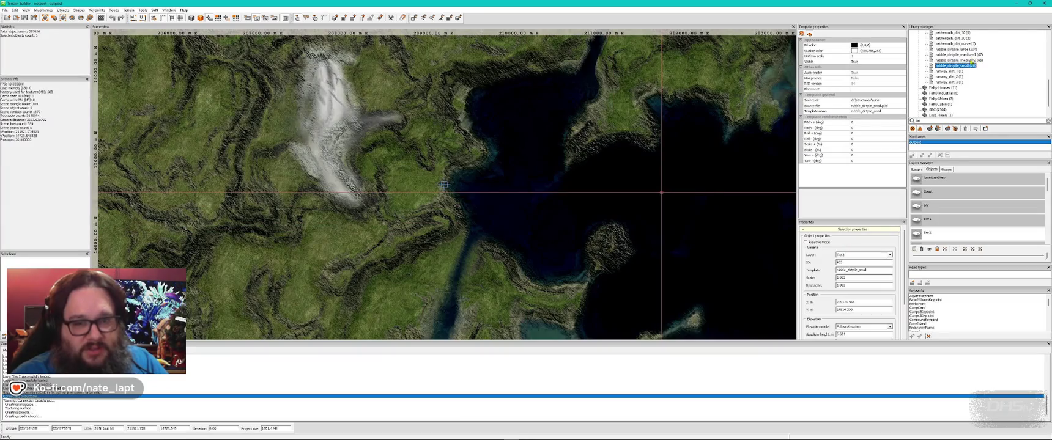
scroll(972, 60, up, 4)
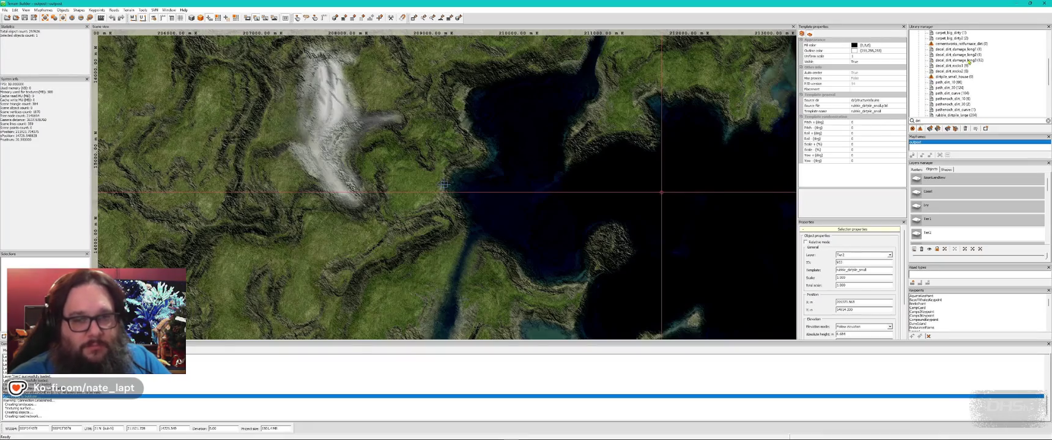
scroll(975, 74, up, 4)
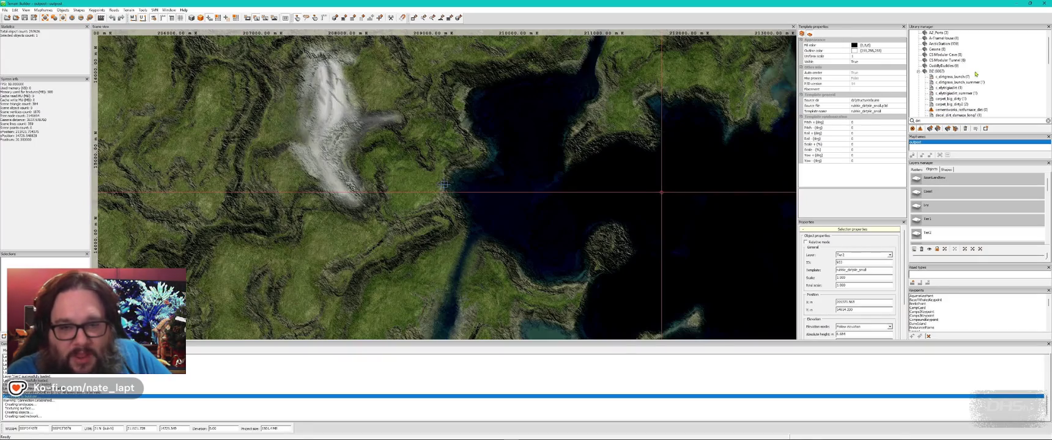
click(963, 78)
scroll(975, 90, down, 4)
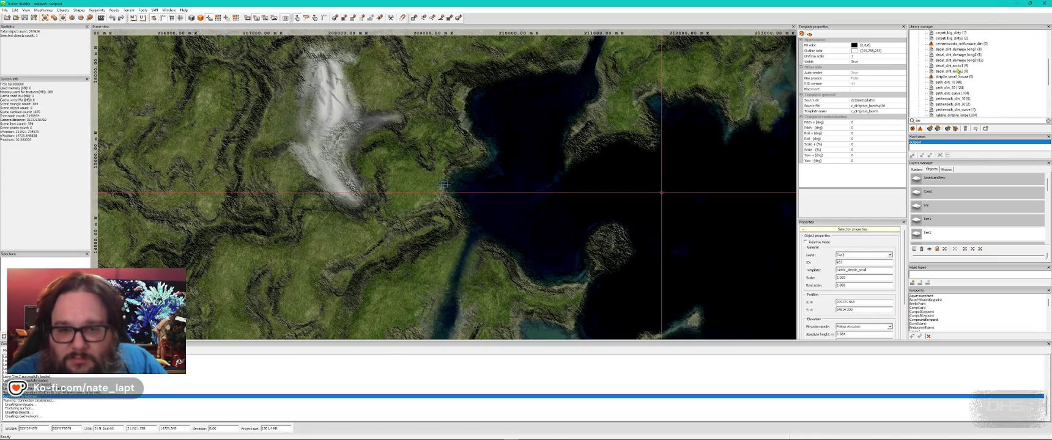
click(958, 72)
key(alt+Tab)
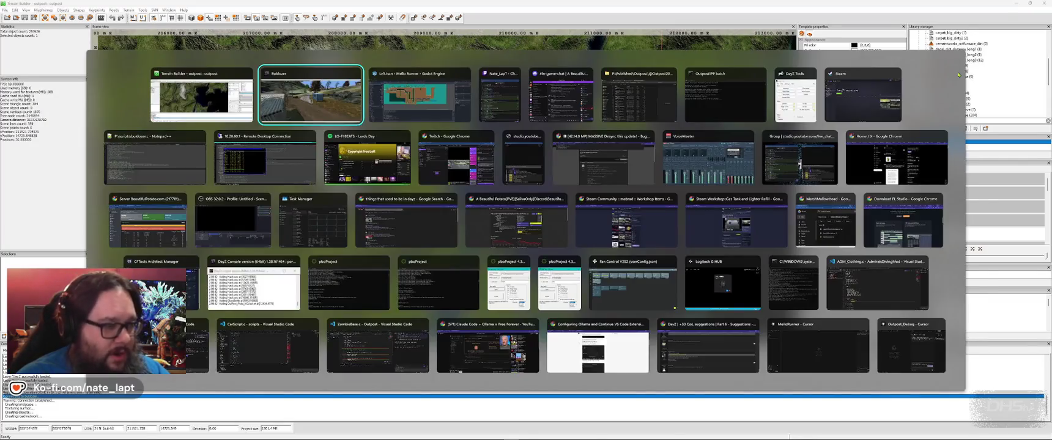
Step: Lay decal_dirt_rocks2 where the gravel road meets the dirt road near the yellow car
scroll(526, 230, down, 3)
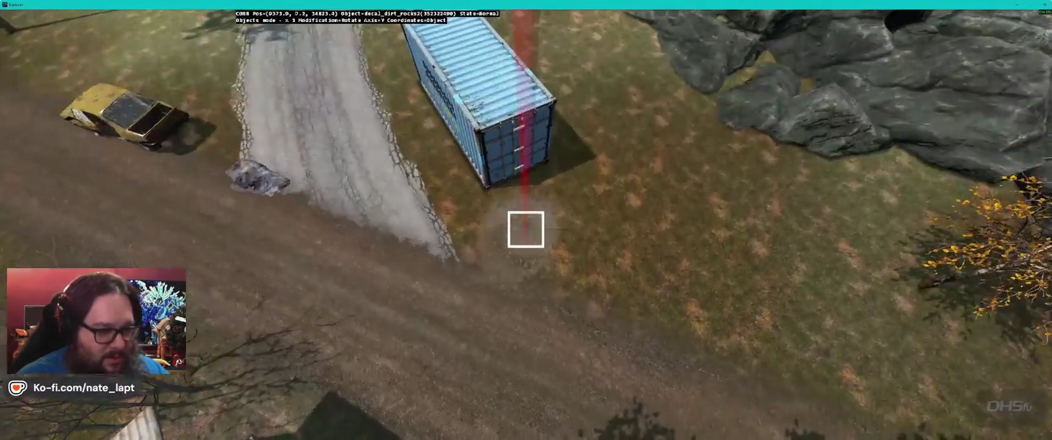
scroll(525, 230, up, 5)
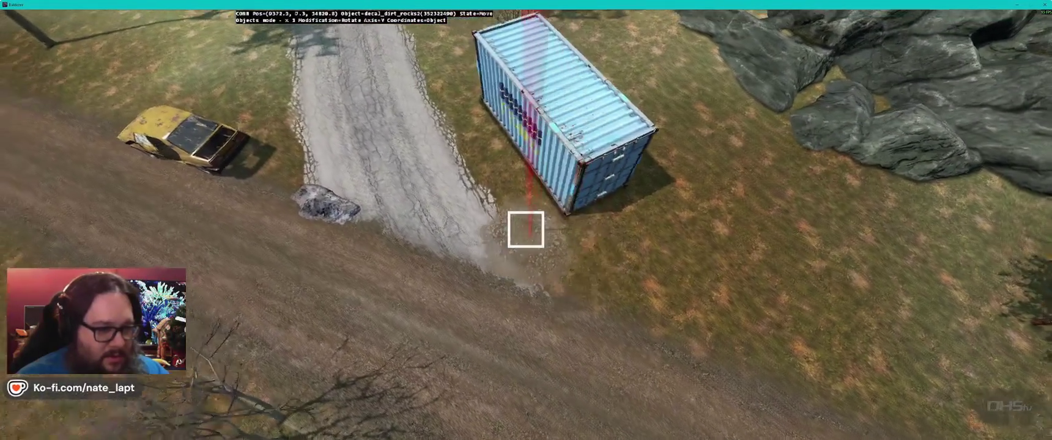
scroll(525, 229, up, 5)
scroll(525, 230, down, 5)
scroll(525, 229, up, 3)
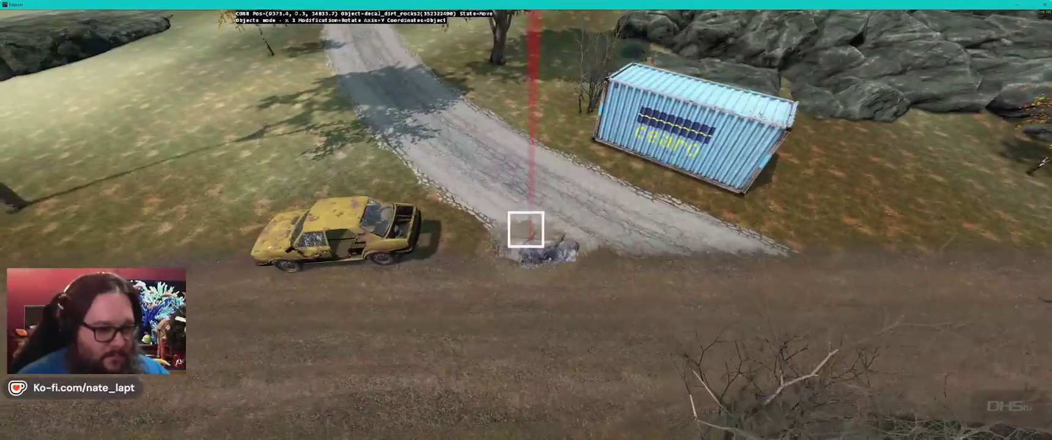
scroll(525, 229, up, 5)
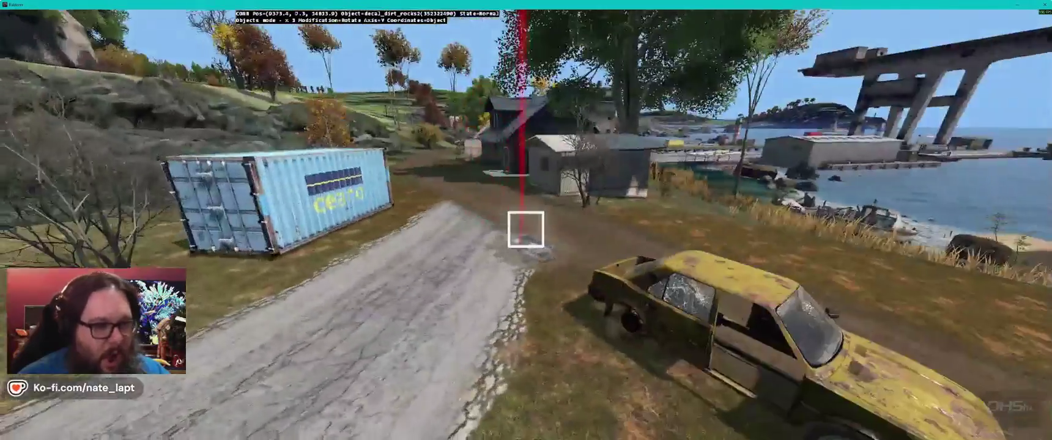
key(w)
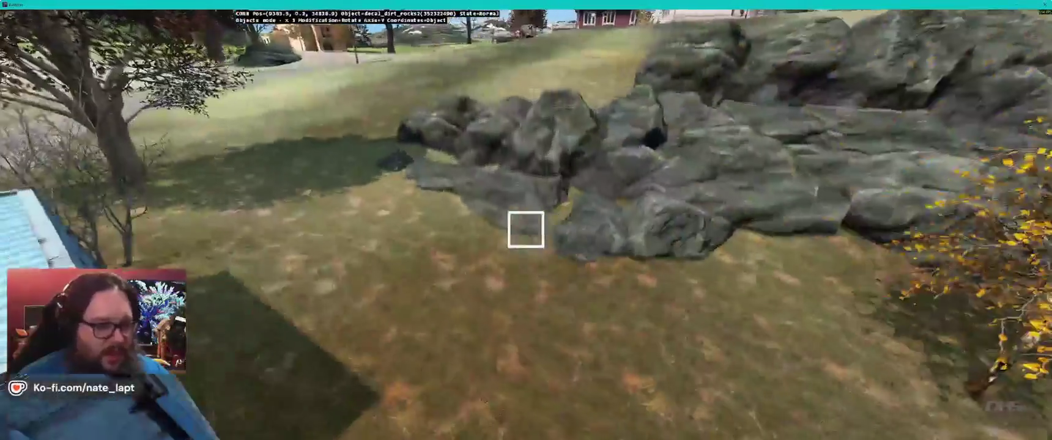
key(alt+Tab)
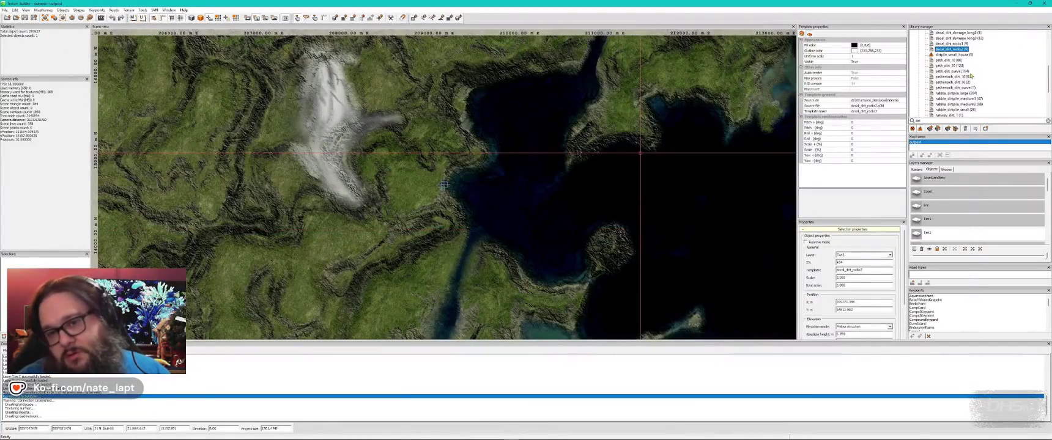
Step: Select decal_dirt_rocks1 and bring the Buldozer view down beside the container
click(954, 44)
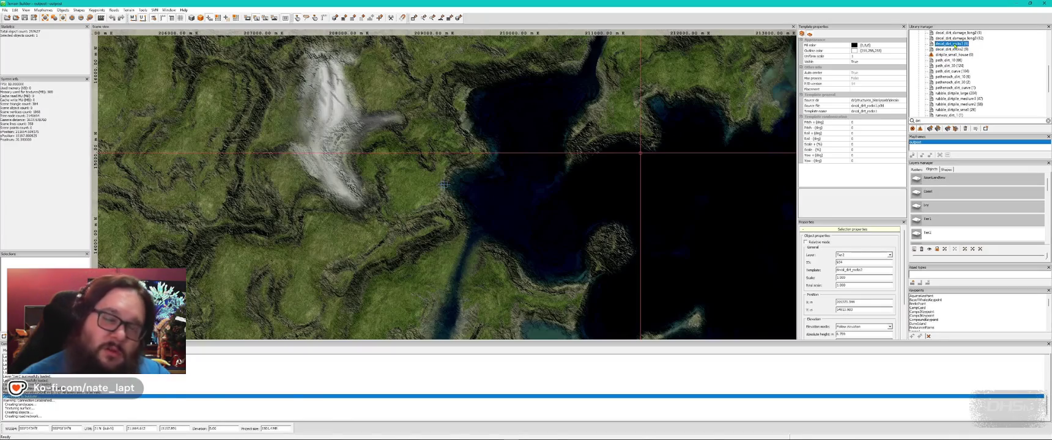
key(alt+Tab)
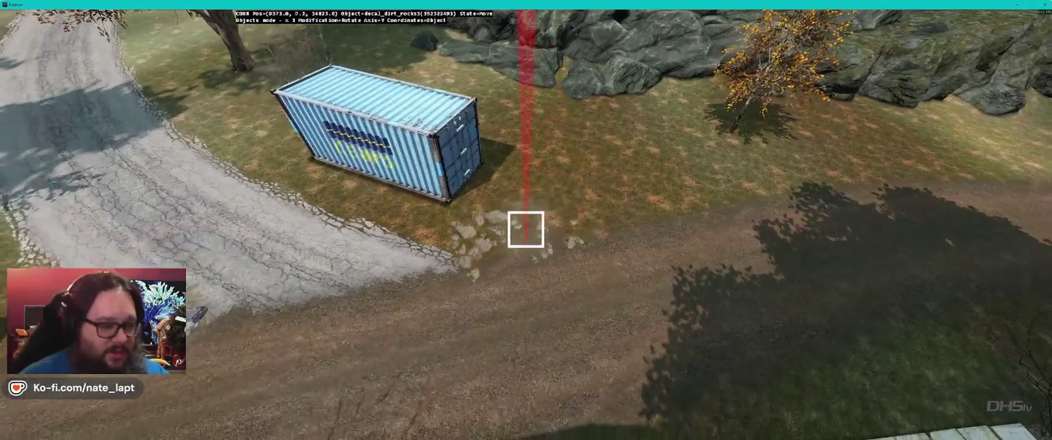
key(z)
key(s)
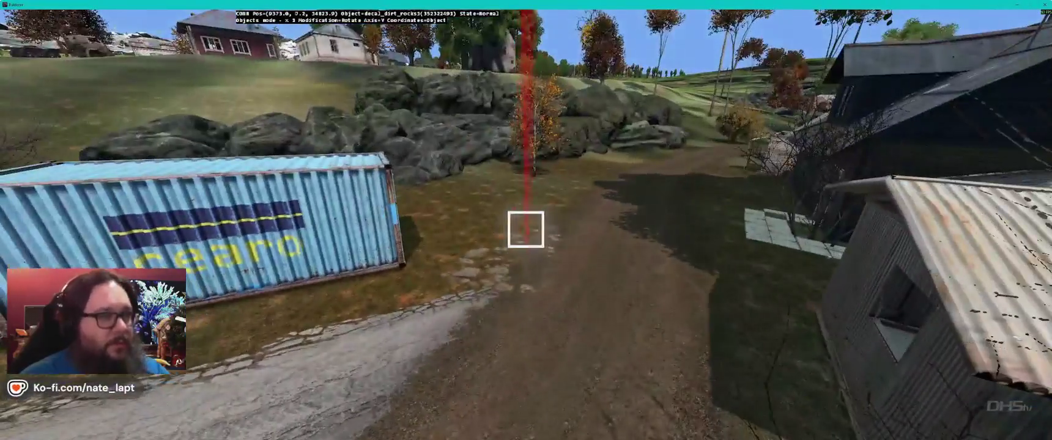
Step: Fly to the sheds, orbit the green car, and carry the dirt-rocks decal toward the building
key(w)
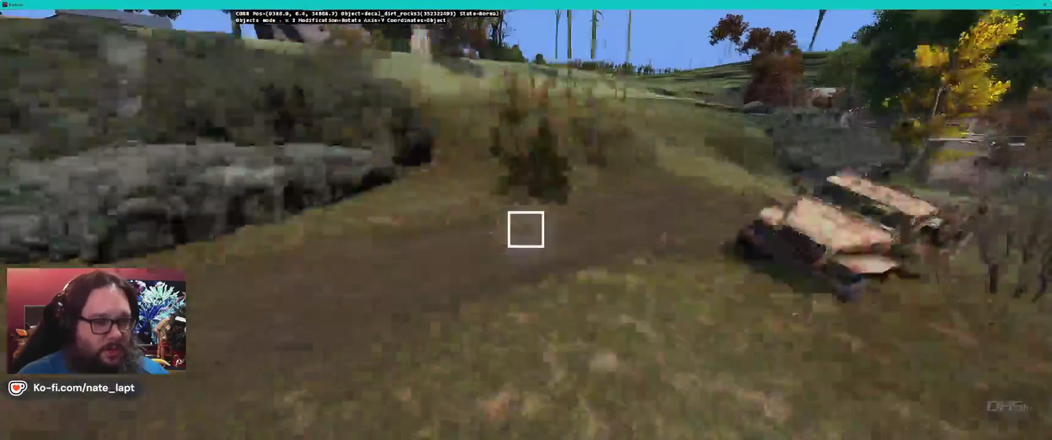
key(a)
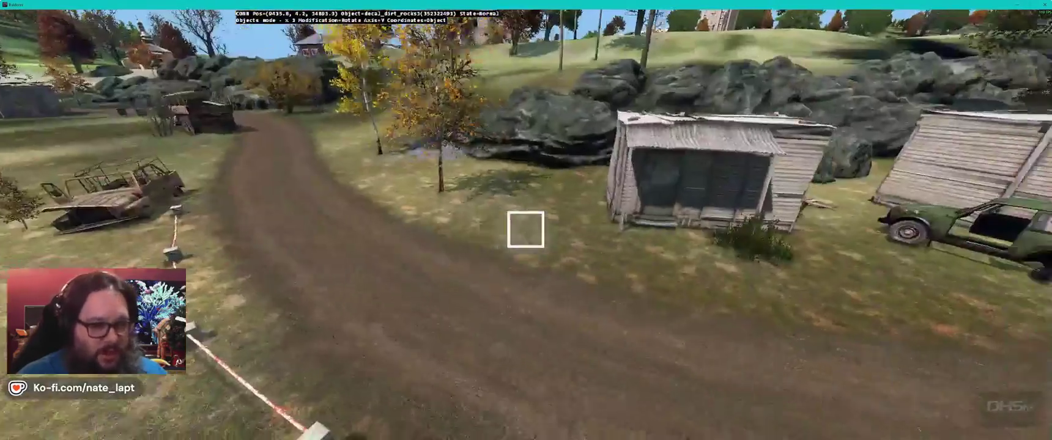
key(d)
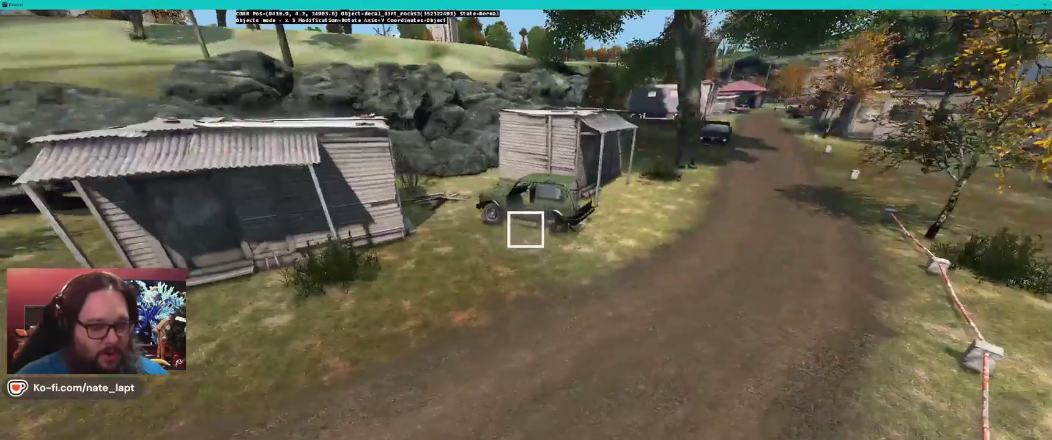
key(d)
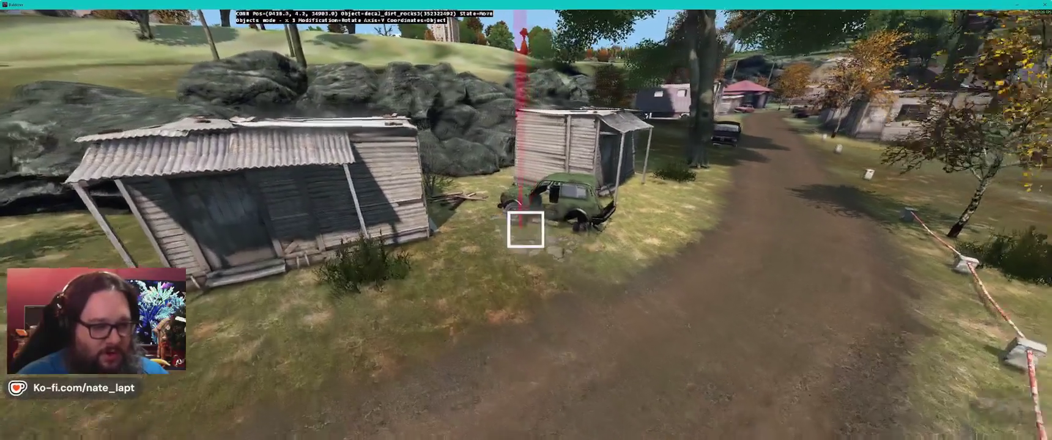
key(d)
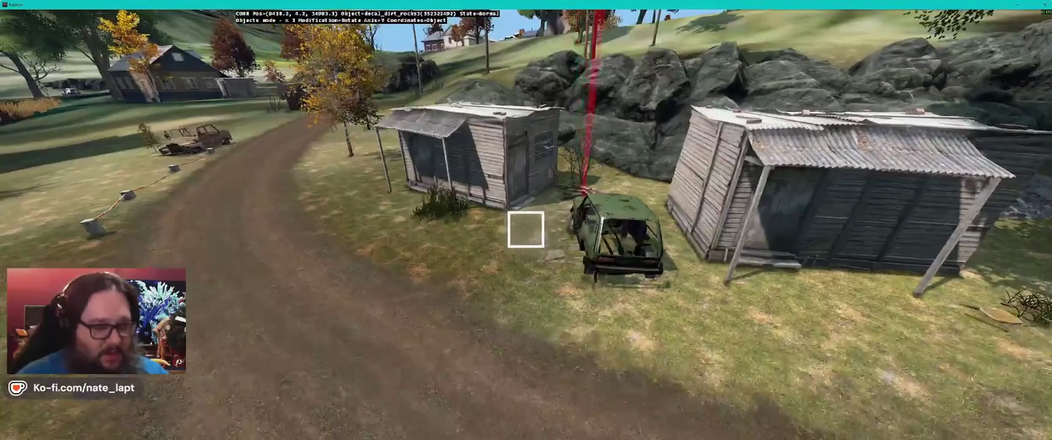
key(d)
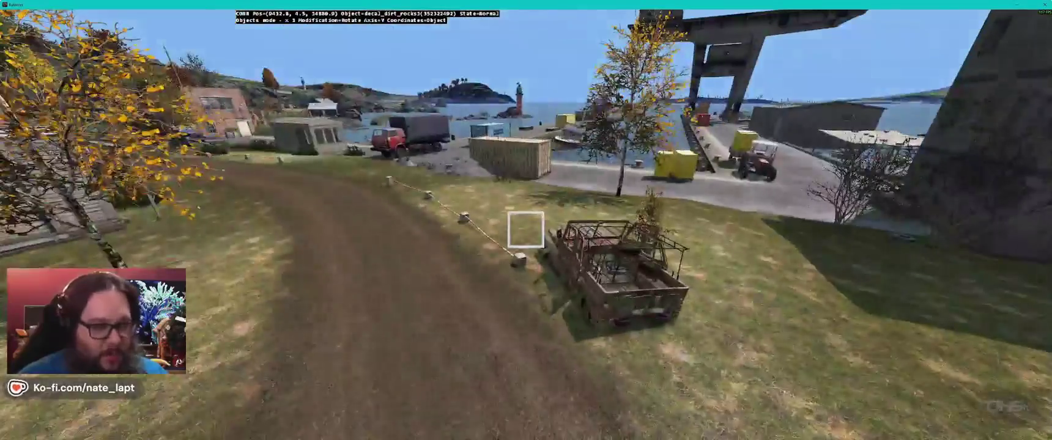
drag(525, 230, 525, 229)
scroll(526, 230, up, 3)
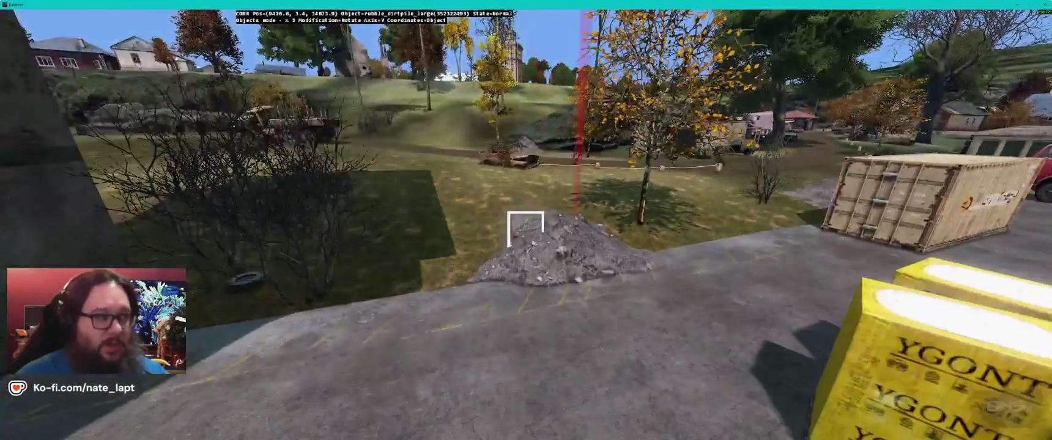
Step: Place another large rubble dirt pile beside the wooden shed, rotating it about Y
key(w)
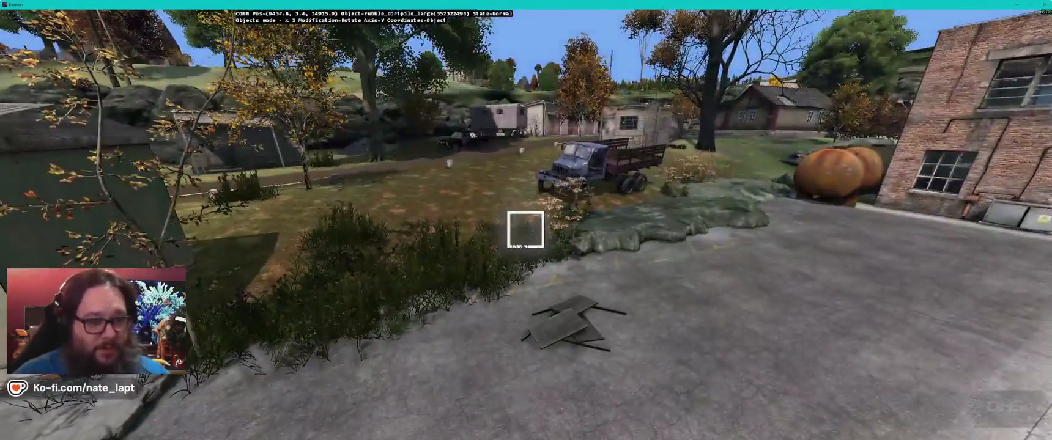
key(w)
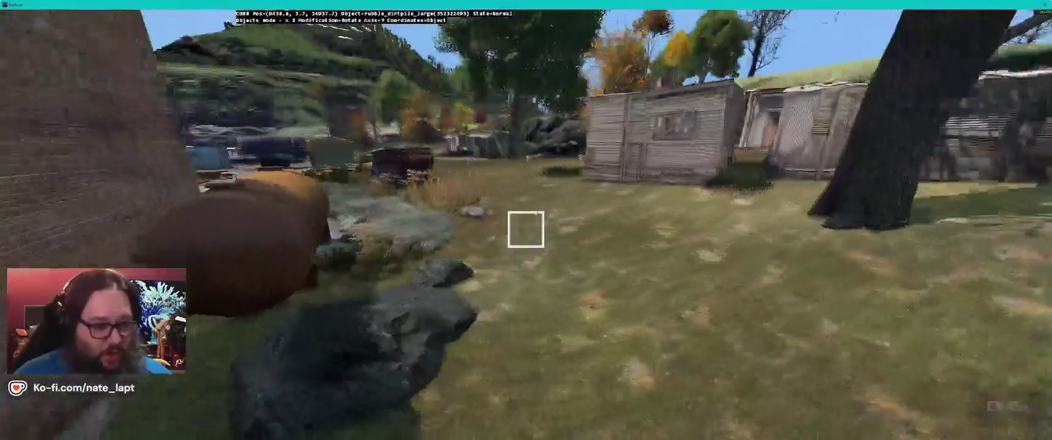
drag(526, 230, 525, 221)
key(Insert)
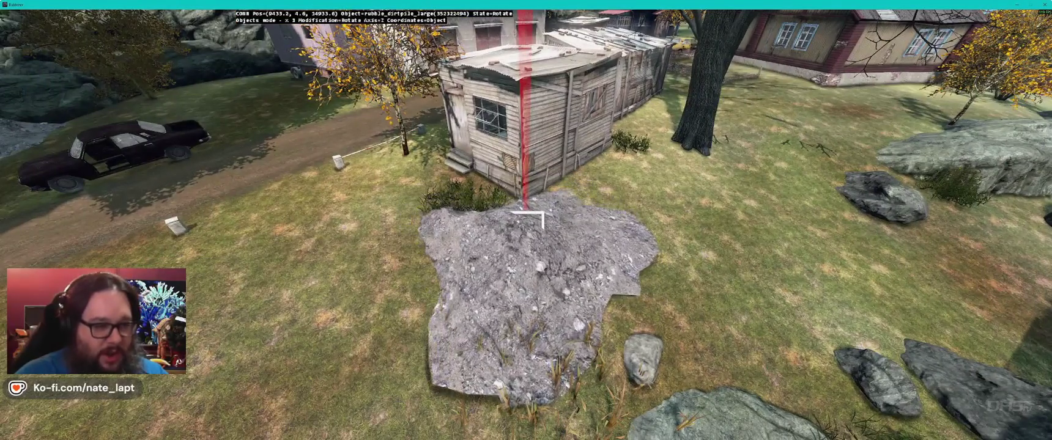
key(x)
key(y)
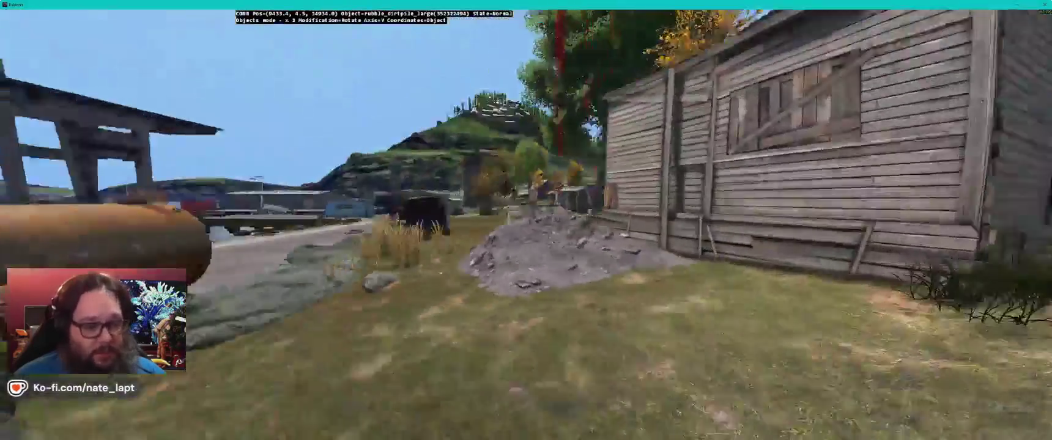
drag(526, 219, 525, 230)
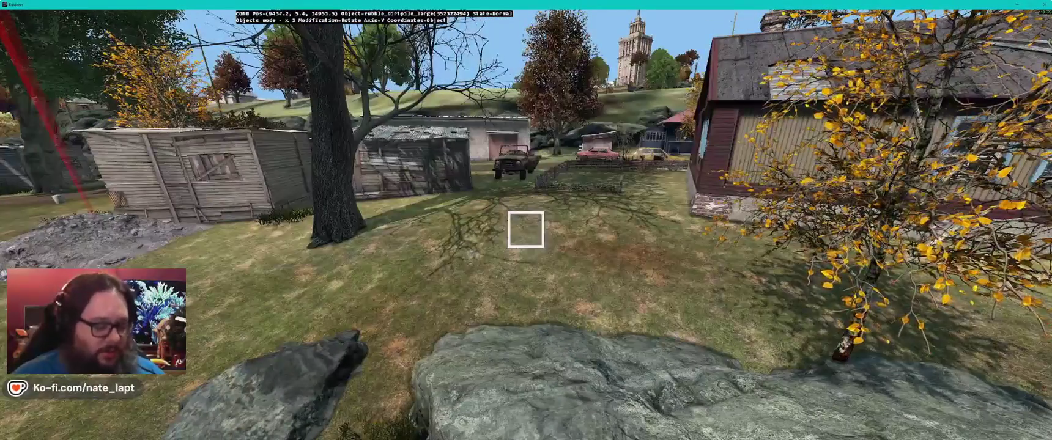
Step: Turn a rubble pile to fit the house wall and sink it into the ground
key(w)
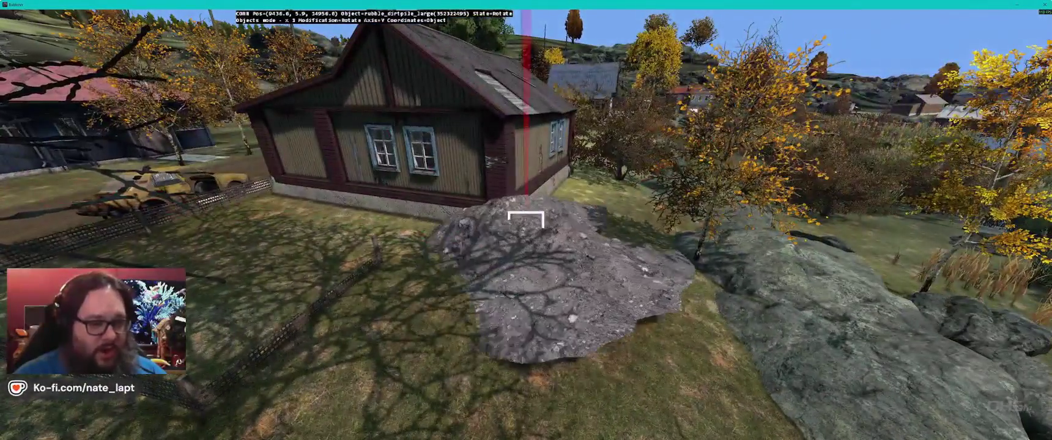
drag(525, 219, 525, 219)
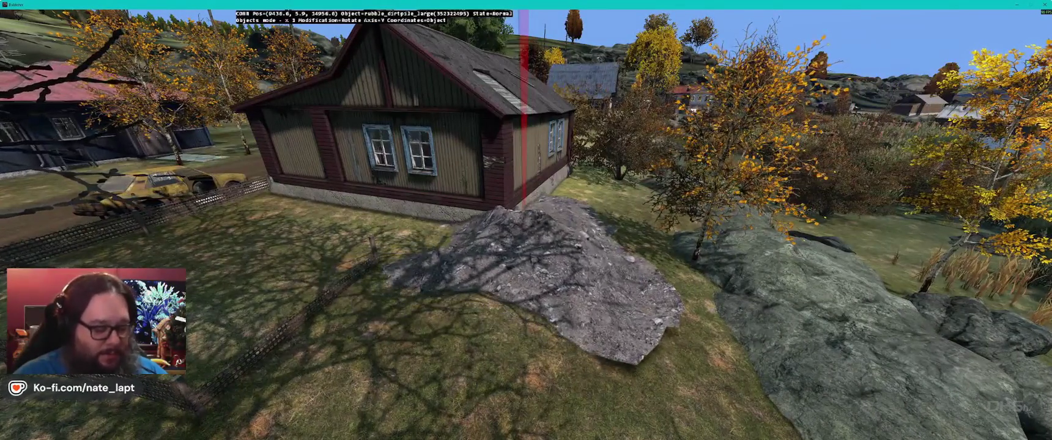
drag(526, 213, 525, 216)
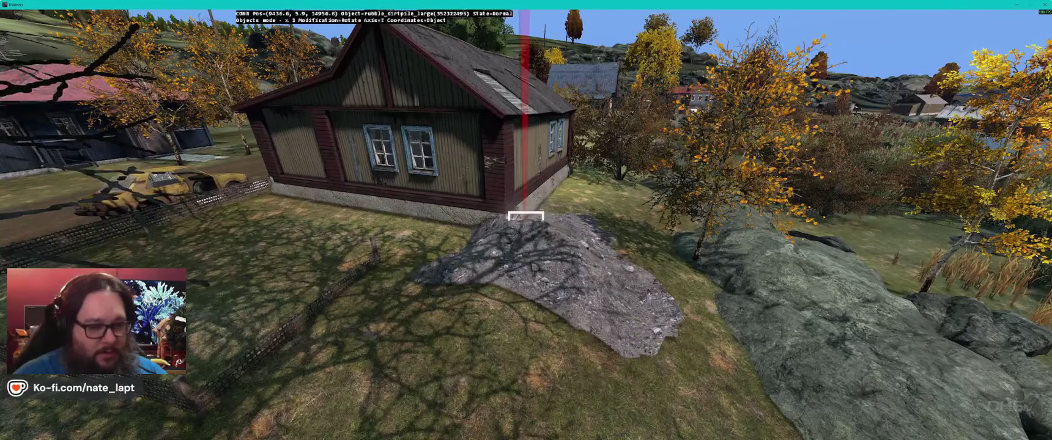
key(d)
drag(526, 215, 526, 216)
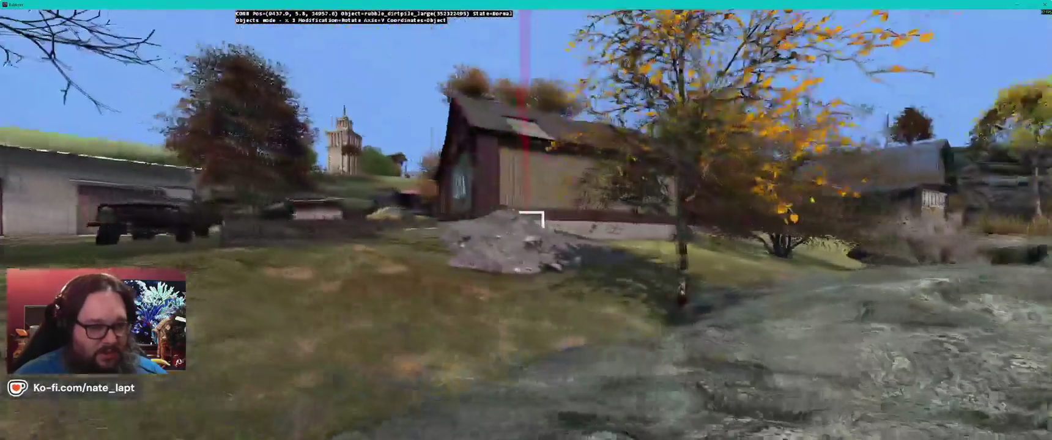
Step: Settle a rubble pile among the rock cluster, adjusting its height, then return to Terrain Builder
key(w)
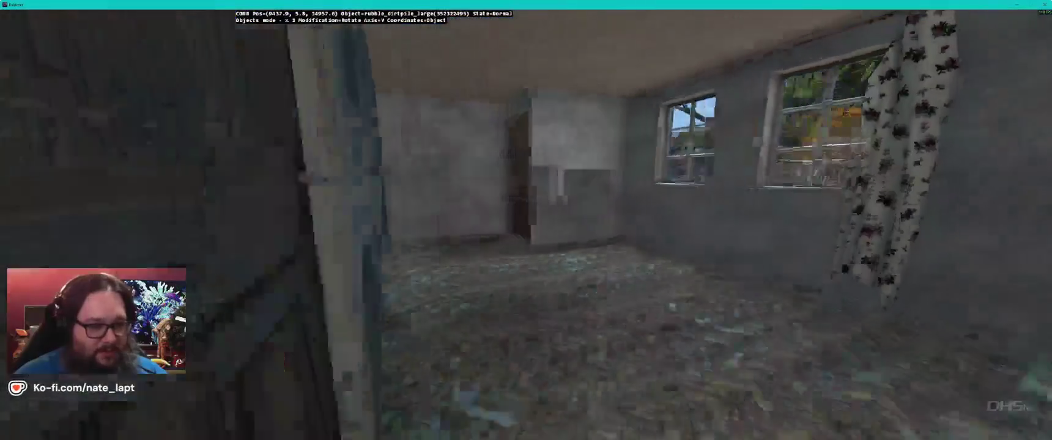
key(s)
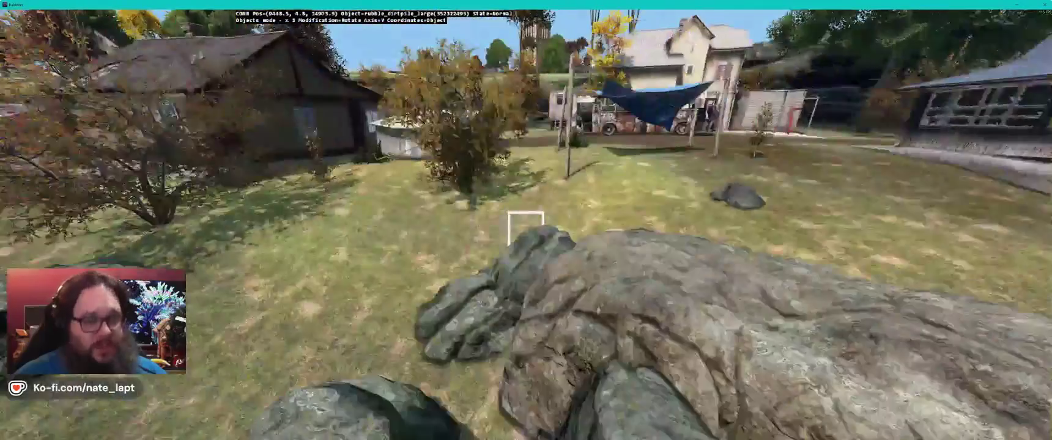
key(w)
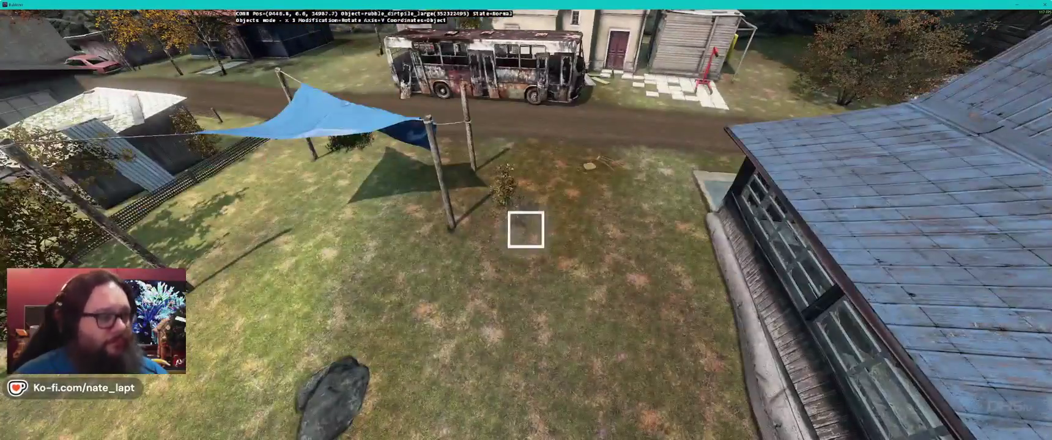
key(s)
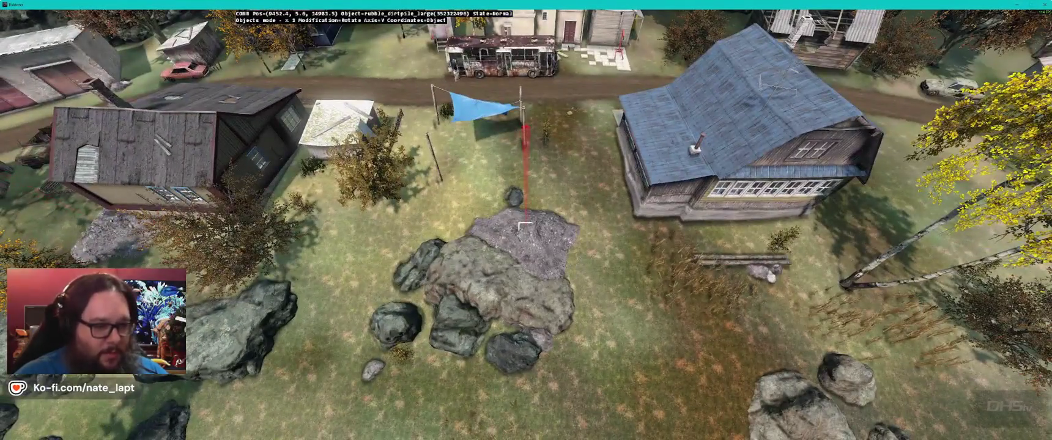
key(w)
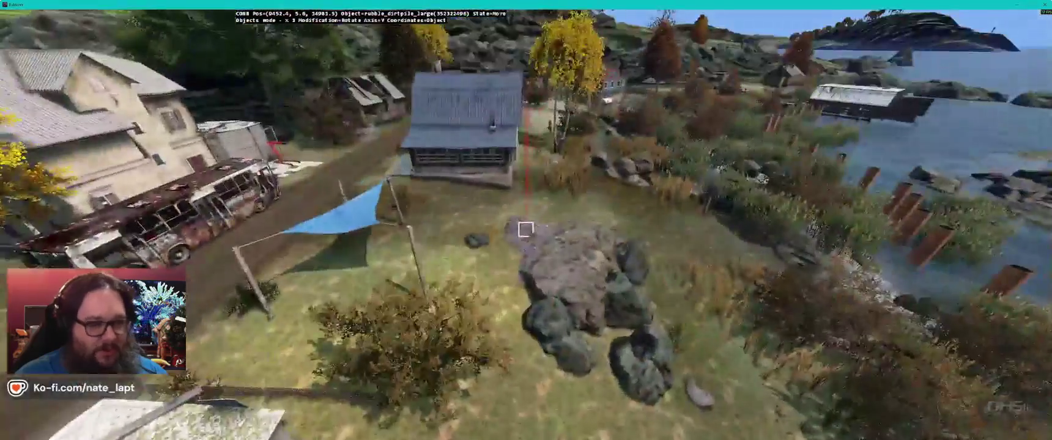
drag(525, 230, 526, 226)
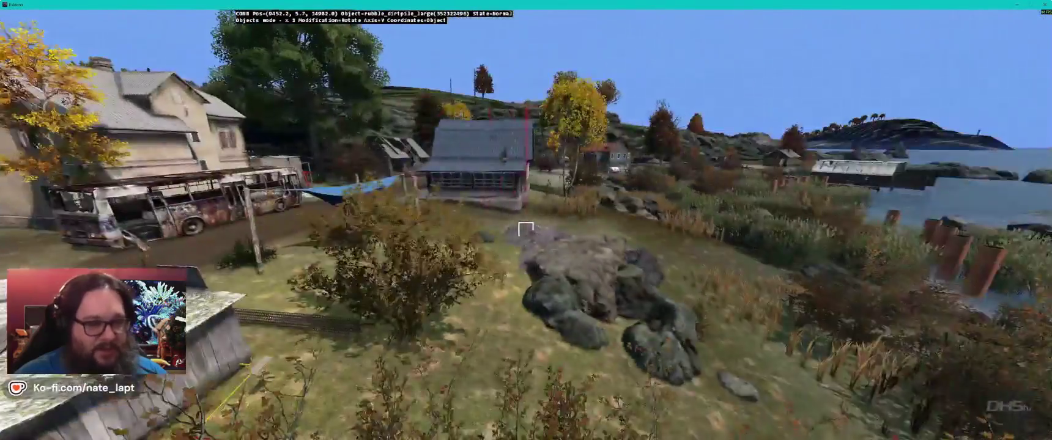
key(w)
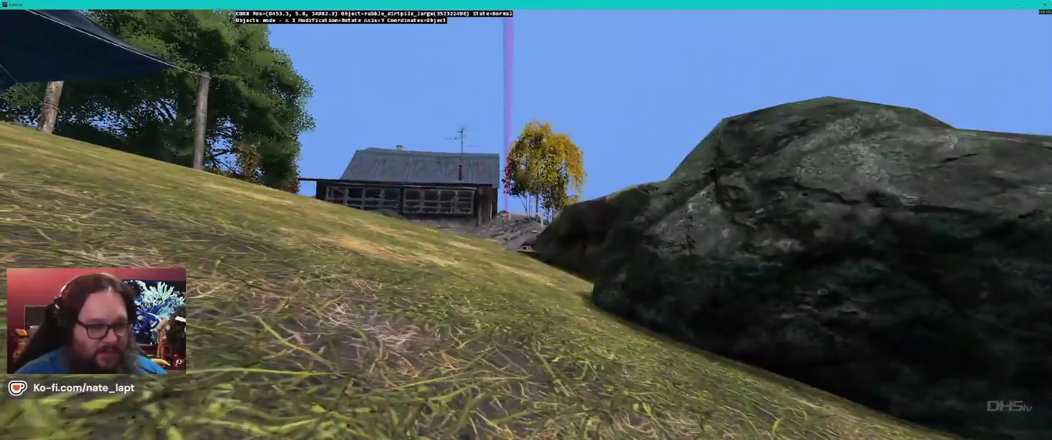
key(s)
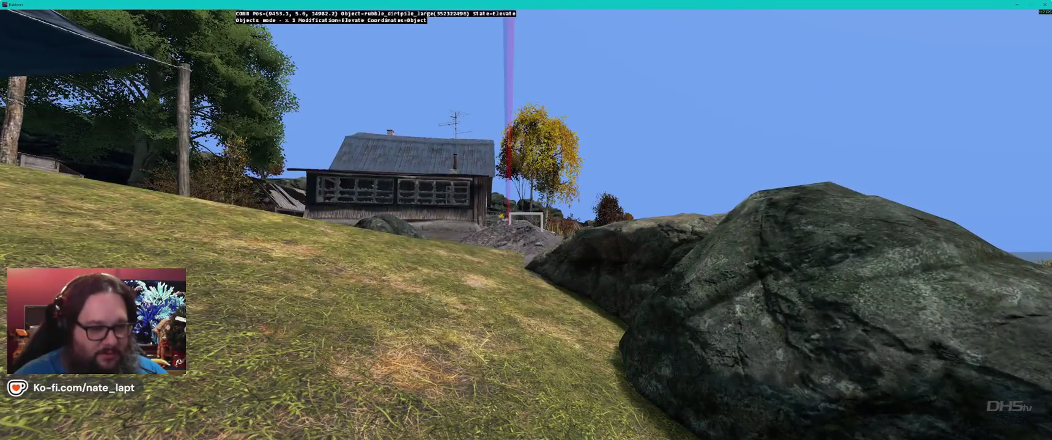
drag(526, 230, 526, 229)
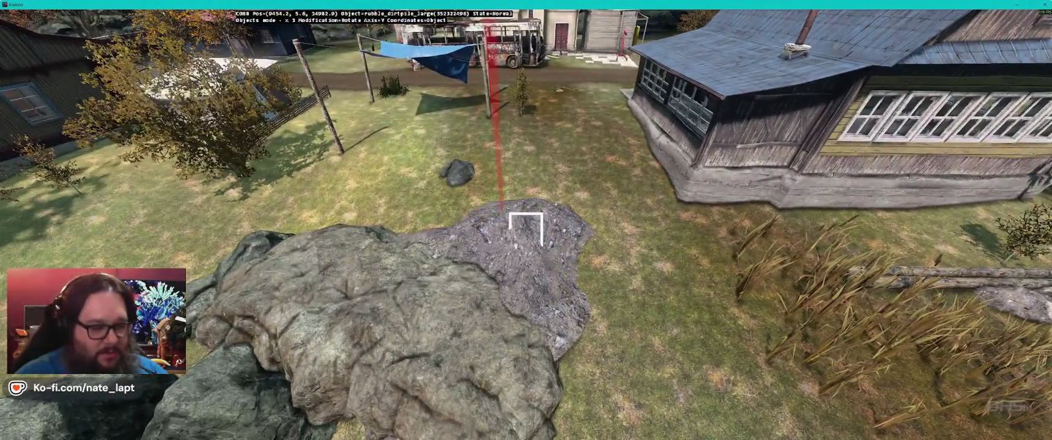
key(alt+Tab)
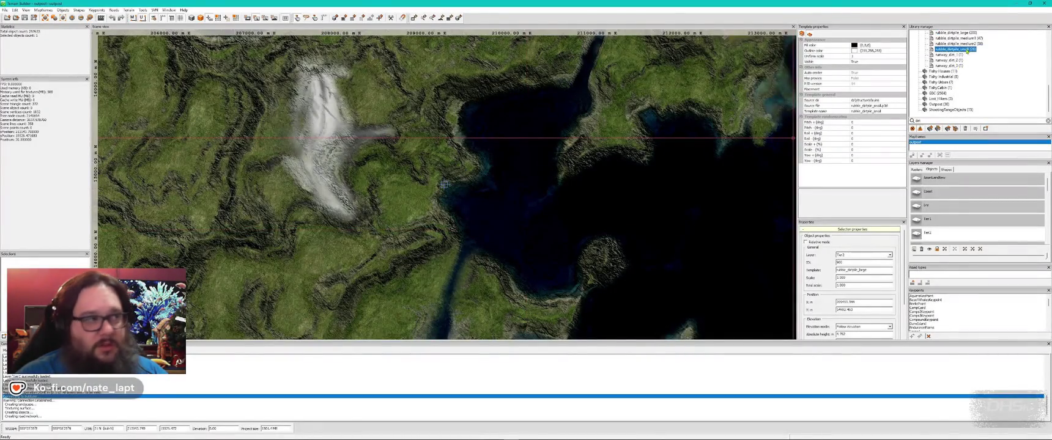
Step: Fit the newly added small rubble dirt pile against the rock cluster
key(alt+Tab)
key(s)
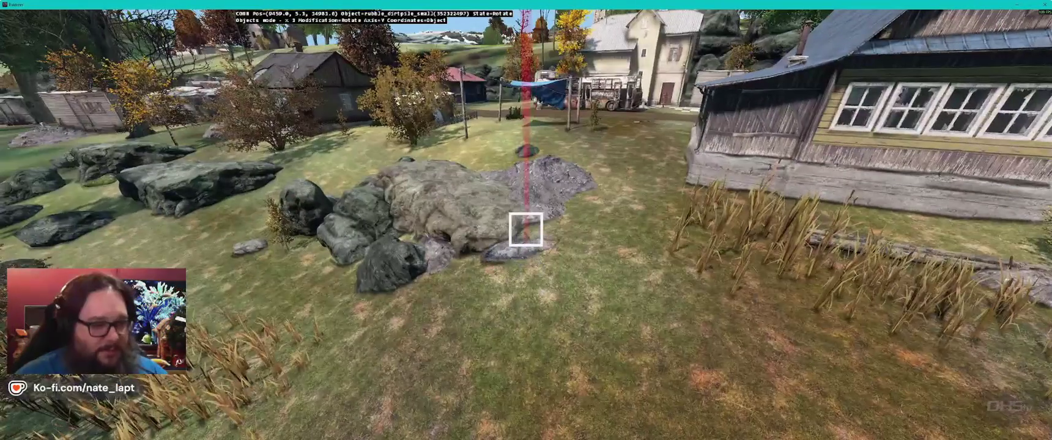
key(w)
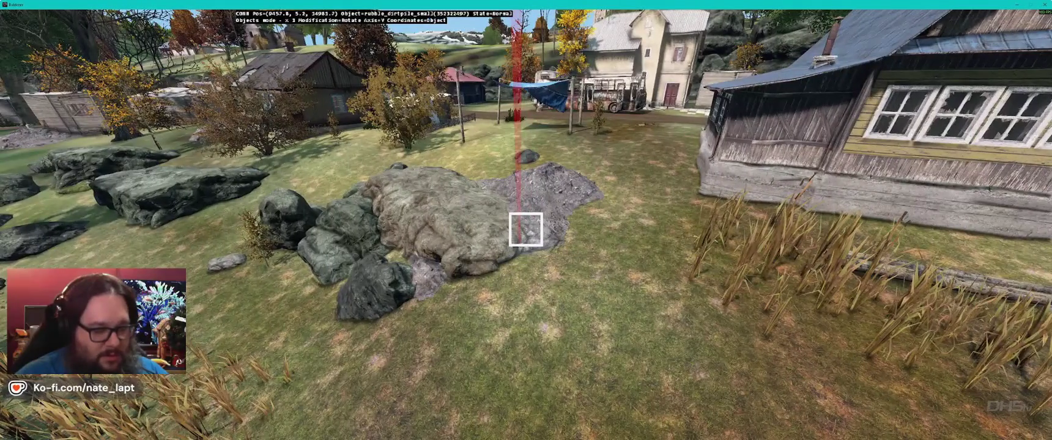
key(z)
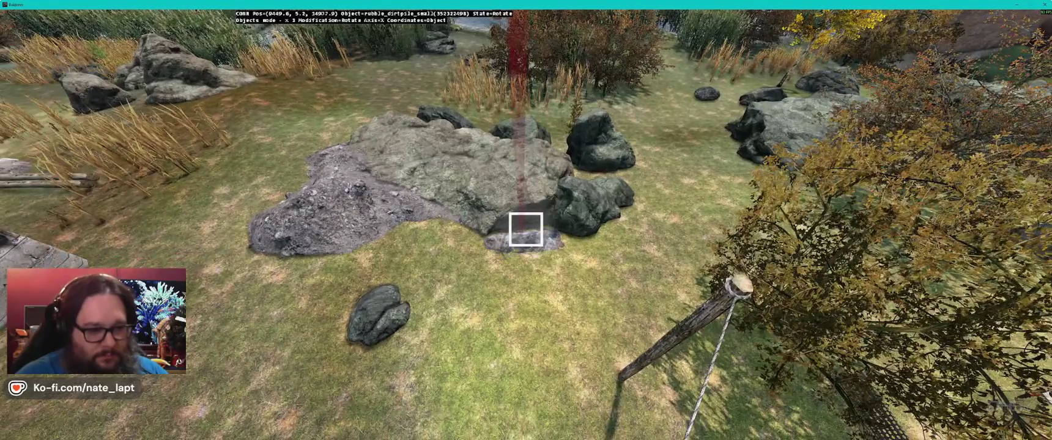
drag(526, 229, 526, 202)
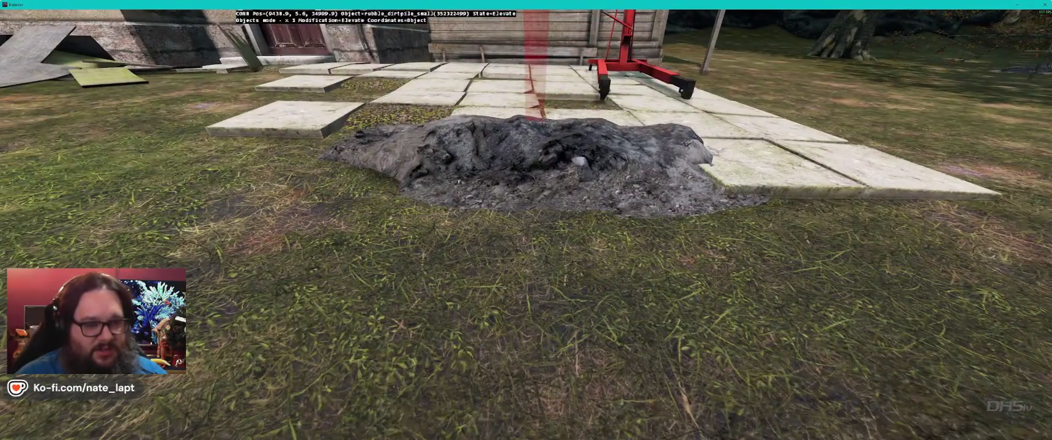
Step: Copy small dirt piles along the paving tiles and change their rotation axis
drag(526, 202, 525, 202)
key(ctrl+v)
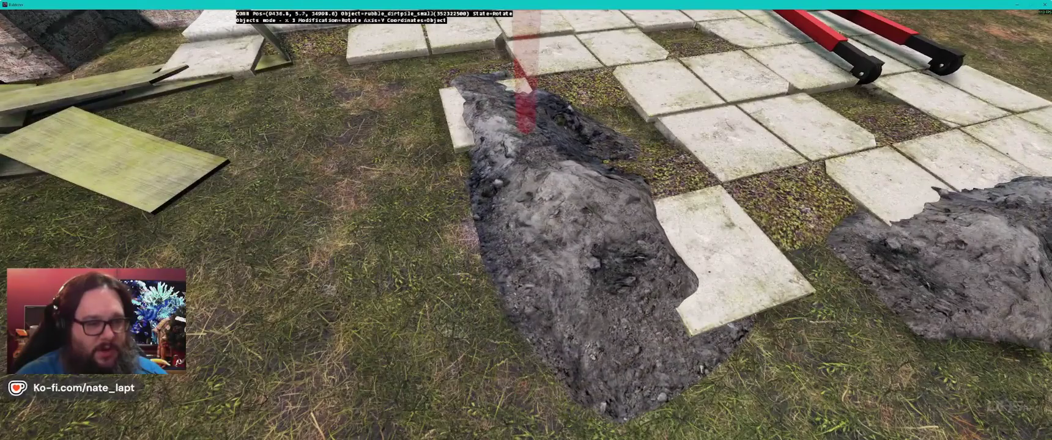
drag(526, 201, 526, 202)
key(Escape)
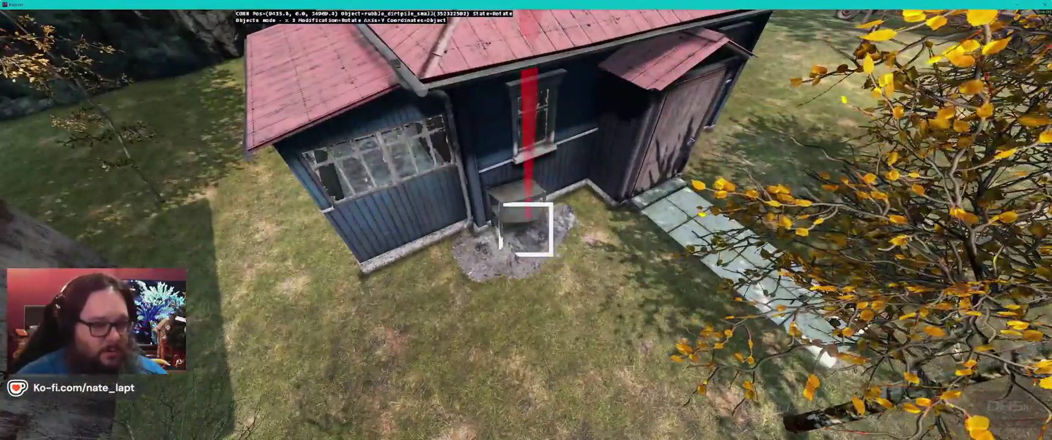
key(z)
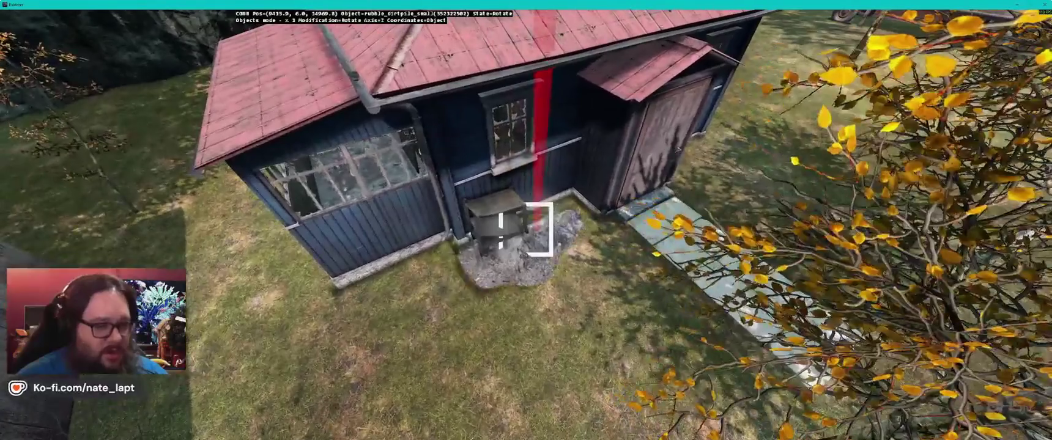
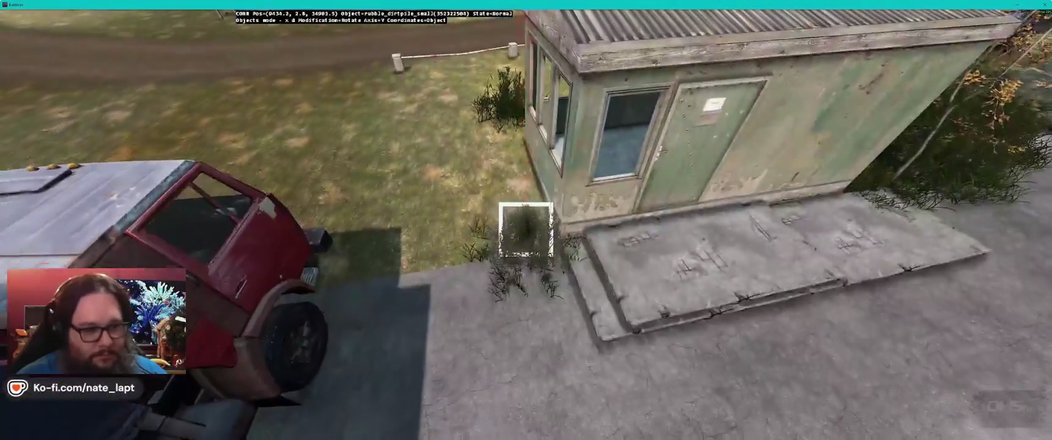
Step: Rotate and shift the small dirt pile snugly against the cabin base
key(x)
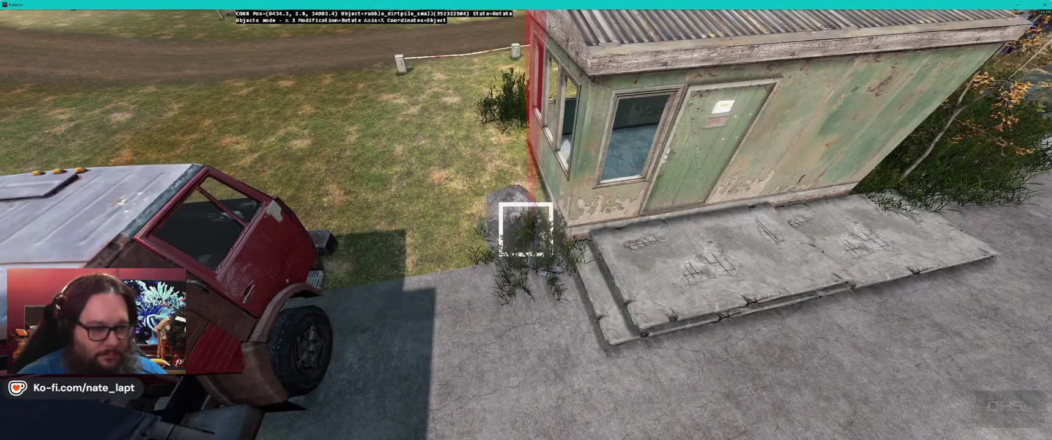
drag(526, 229, 524, 230)
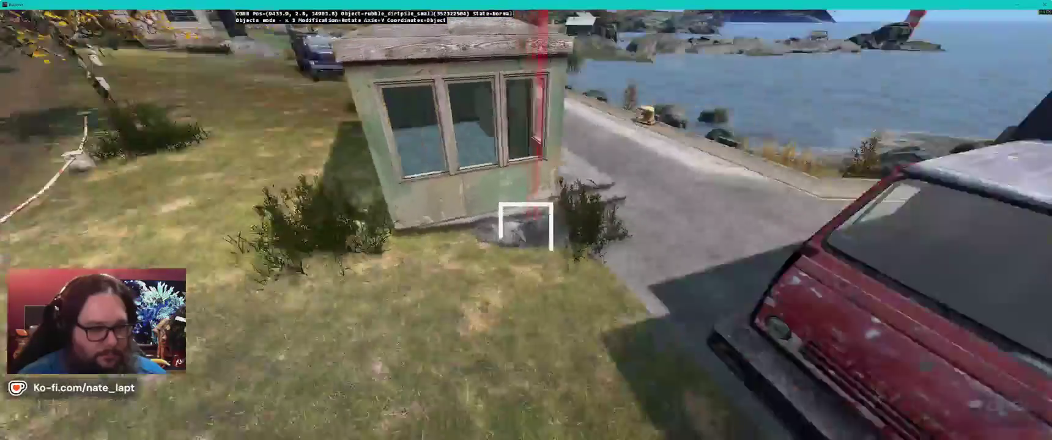
key(a)
key(a)
key(w)
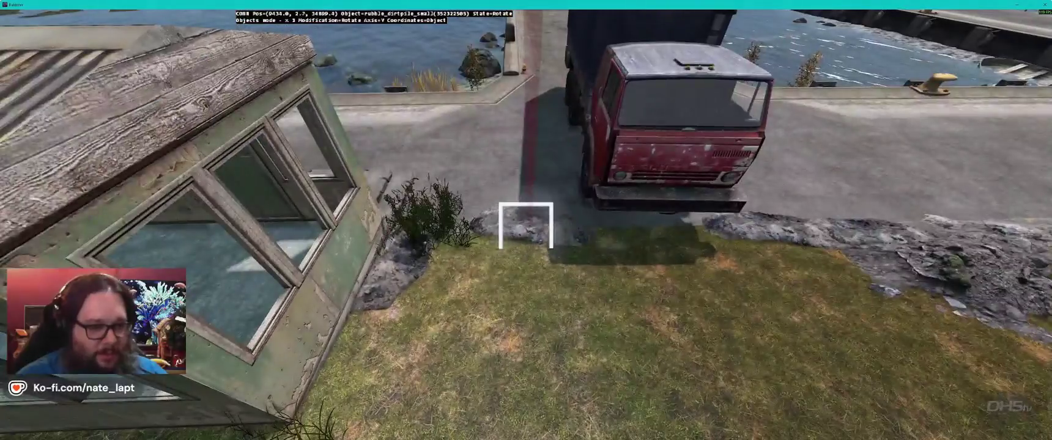
key(z)
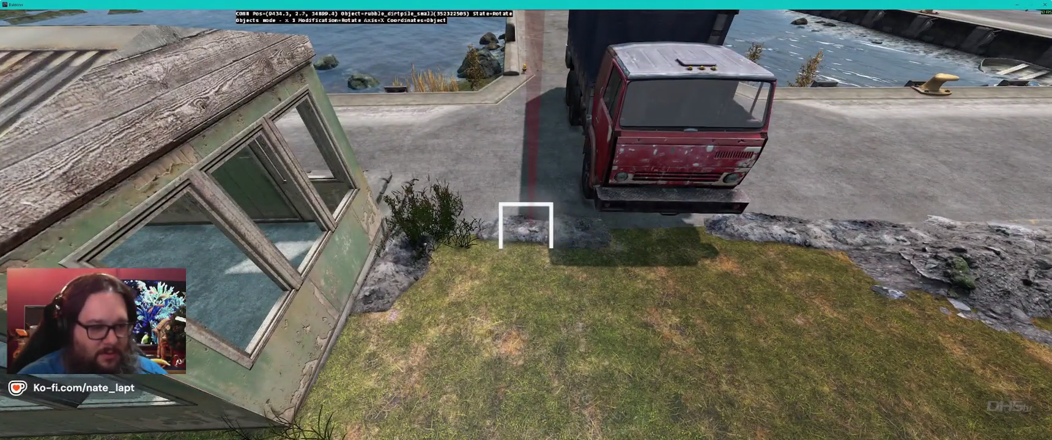
key(z)
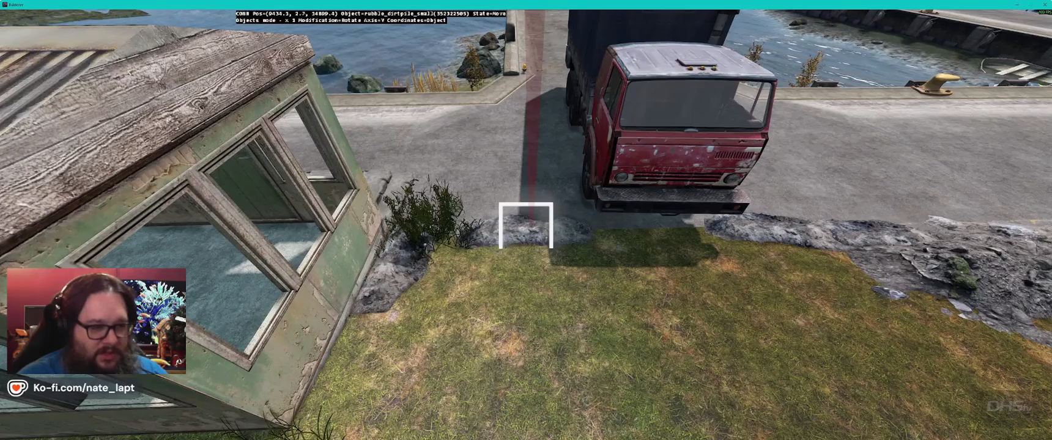
Step: Rotate and nudge the medium dirt pile into place along the road edge
key(d)
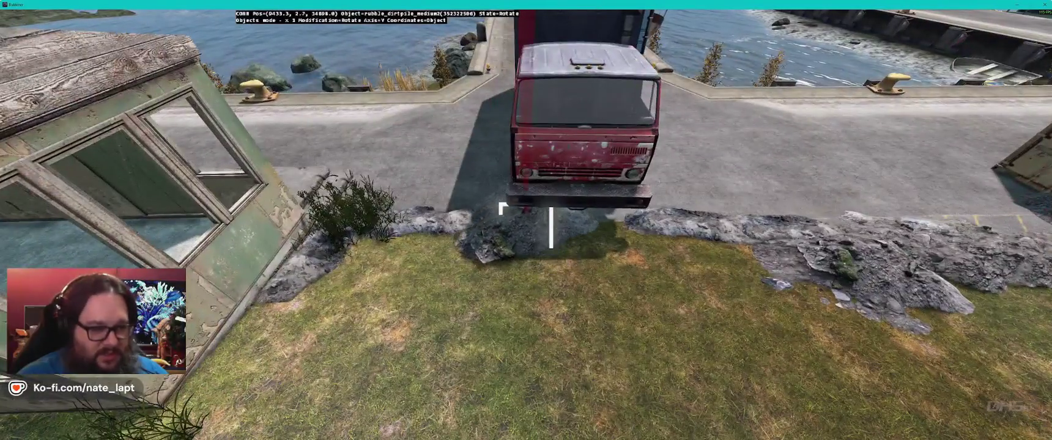
key(x)
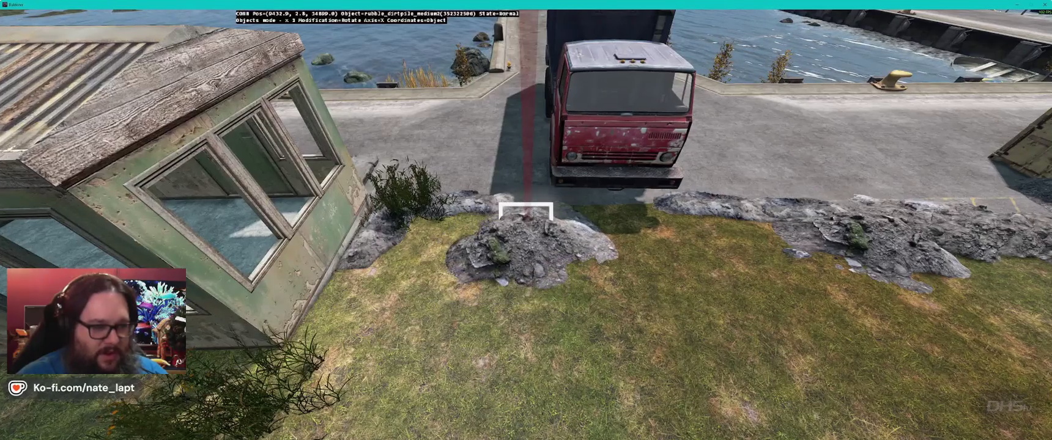
key(z)
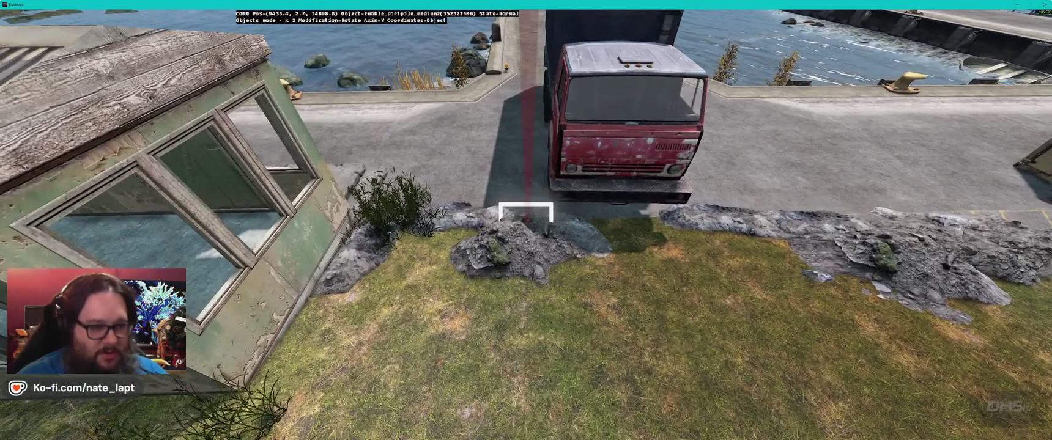
key(z)
key(z)
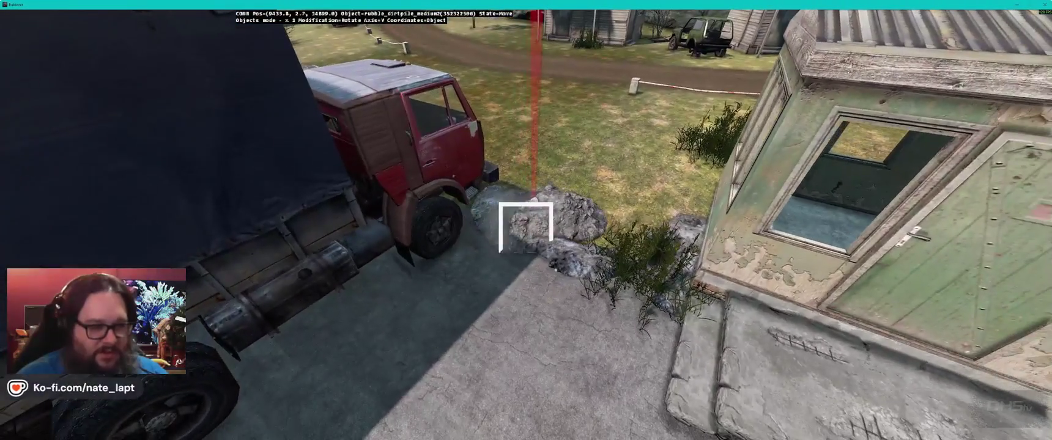
key(z)
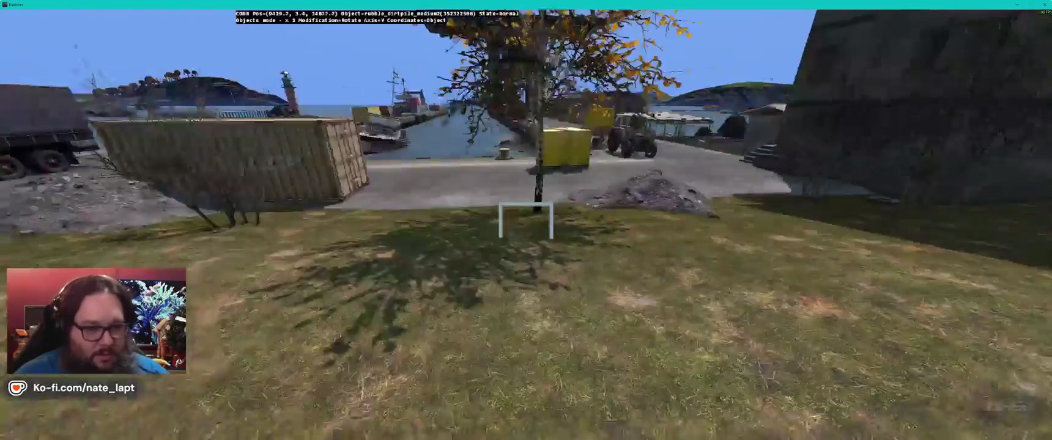
Step: Paste another medium dirt pile and set it down by the road beside the red truck
key(ctrl+v)
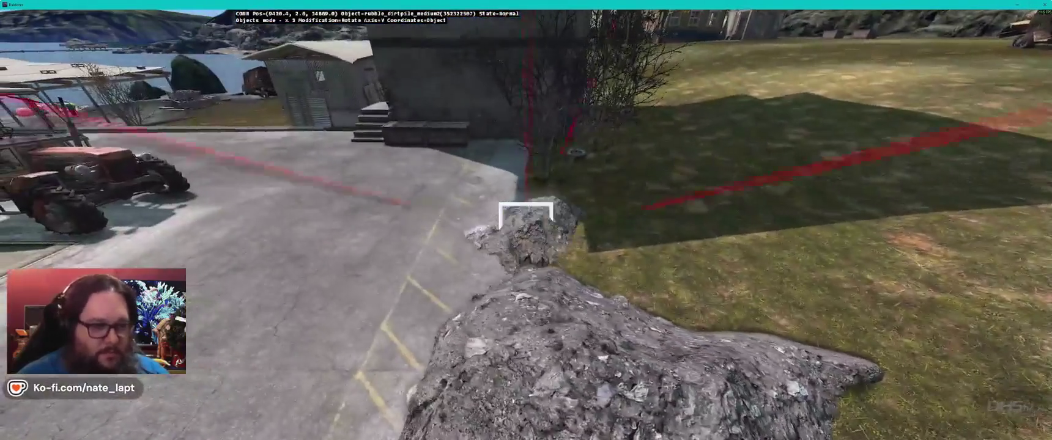
drag(526, 221, 526, 222)
key(alt+Tab)
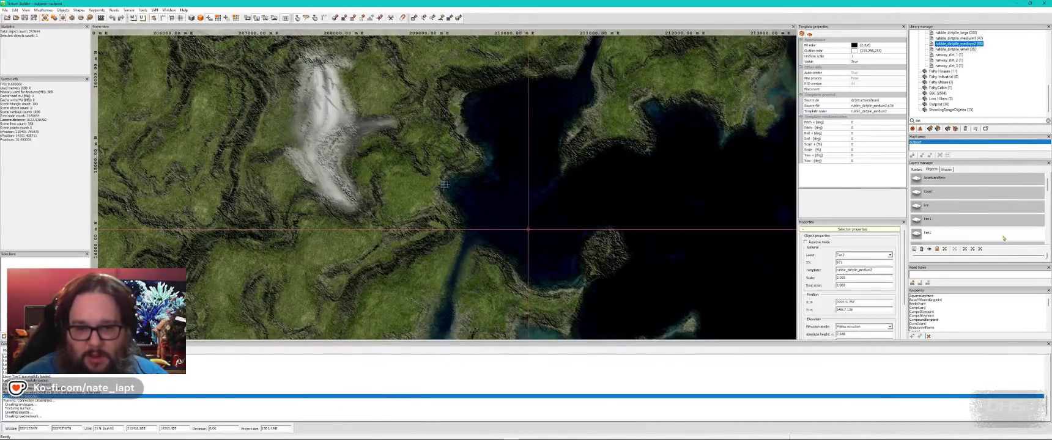
Step: Search the Library manager for 'panel' and select panel_concrete_dam from the results
click(917, 120)
double_click(918, 121)
text(panel)
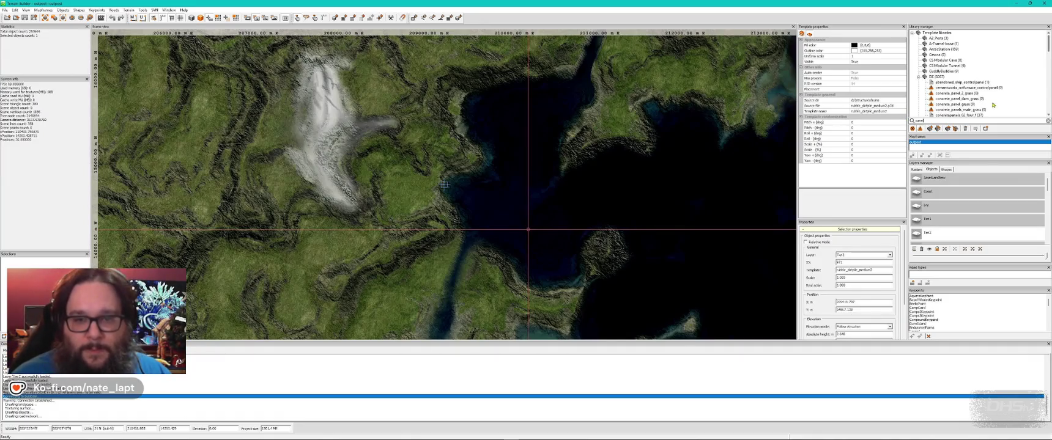
click(973, 110)
scroll(991, 114, down, 3)
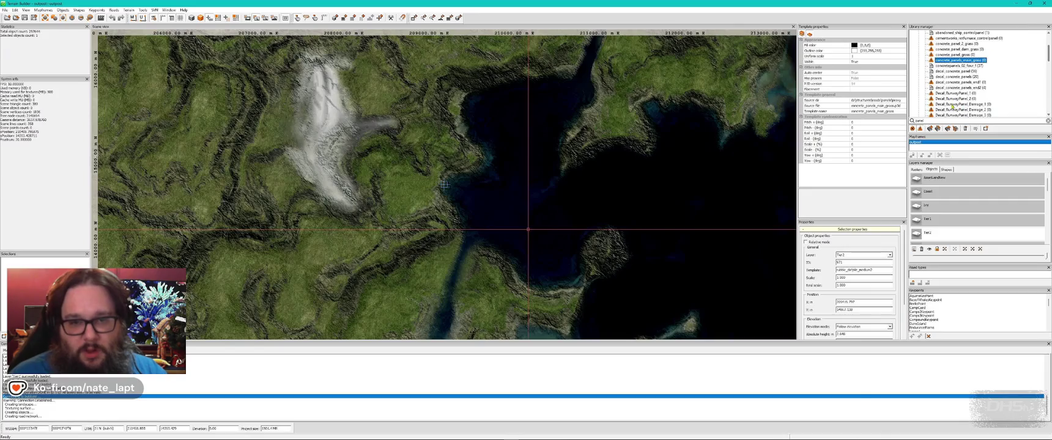
scroll(957, 104, down, 1)
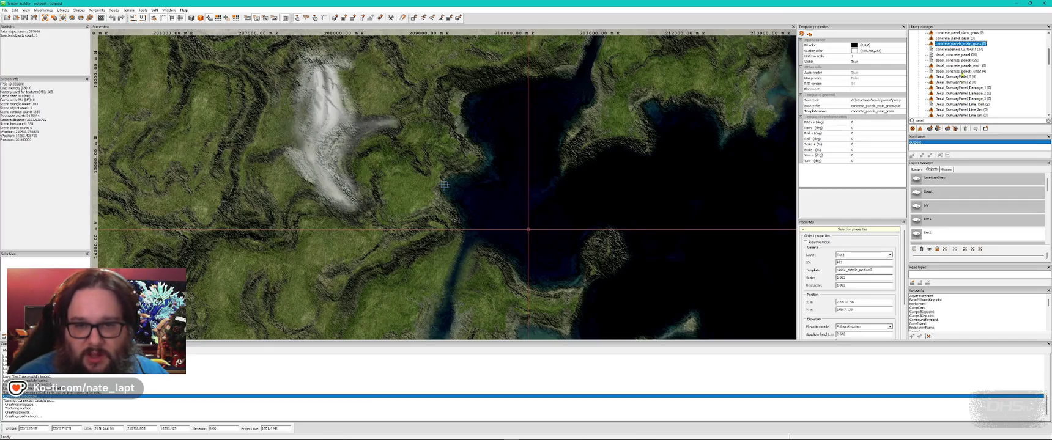
scroll(967, 85, down, 5)
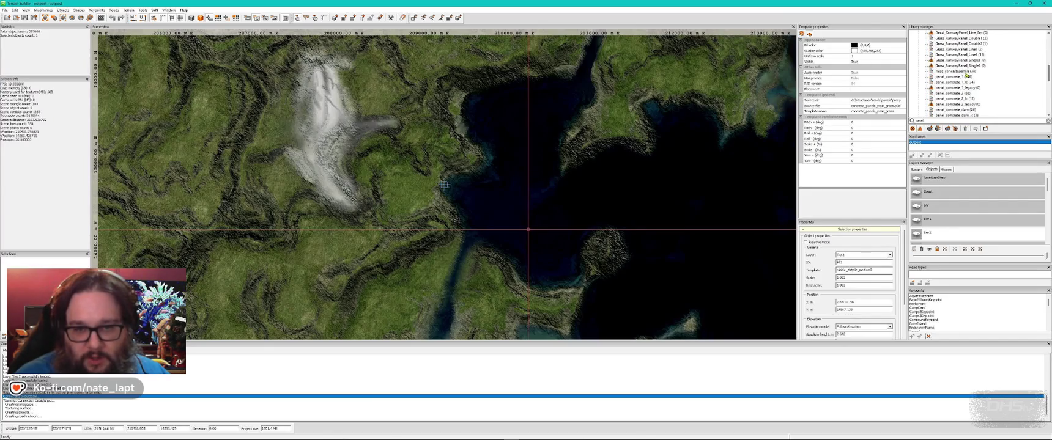
scroll(978, 98, down, 1)
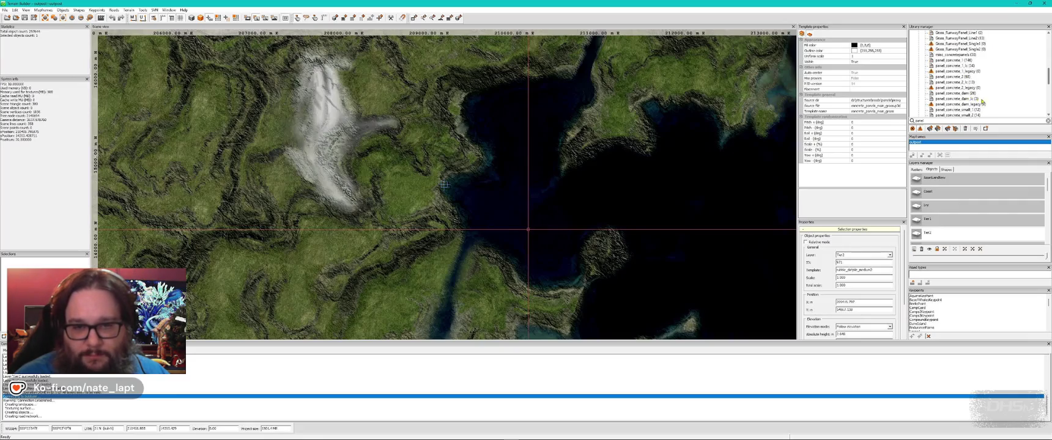
click(961, 100)
key(alt+Tab)
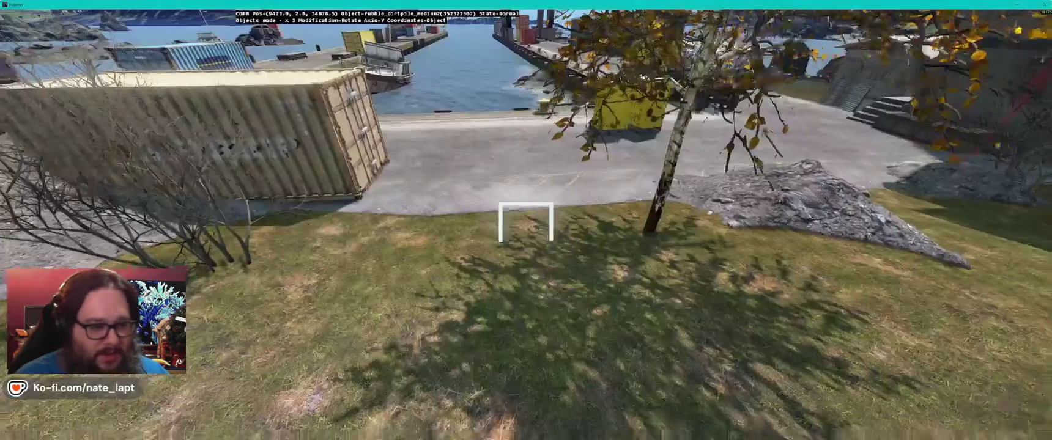
Step: Seat the panel_concrete_dam slab flat on the grass beside the container, removing the large dirt pile
drag(526, 222, 526, 221)
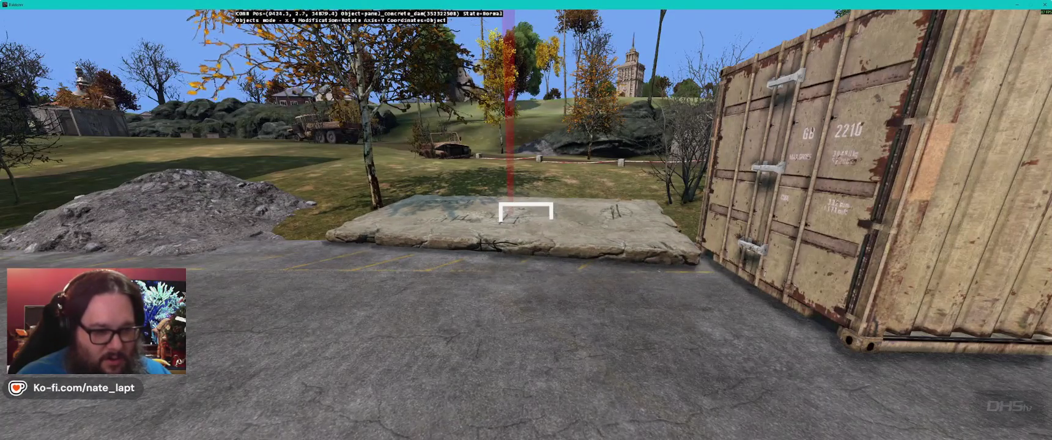
drag(526, 222, 526, 221)
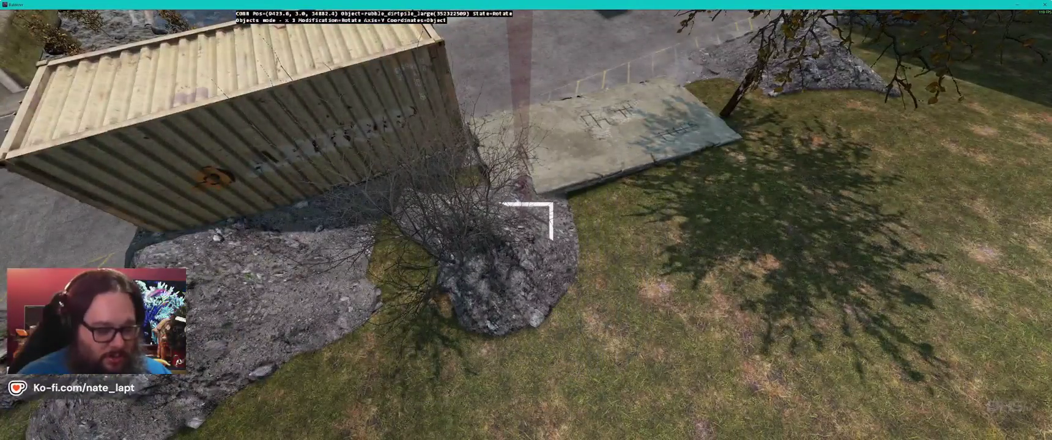
key(Delete)
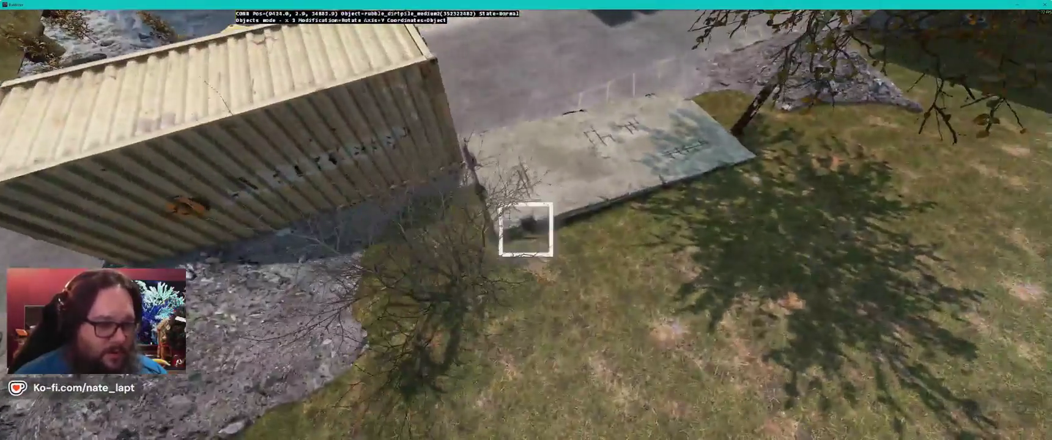
Step: Paste a medium dirt pile, then move and turn it to fit the concrete panel's corner
key(ctrl+v)
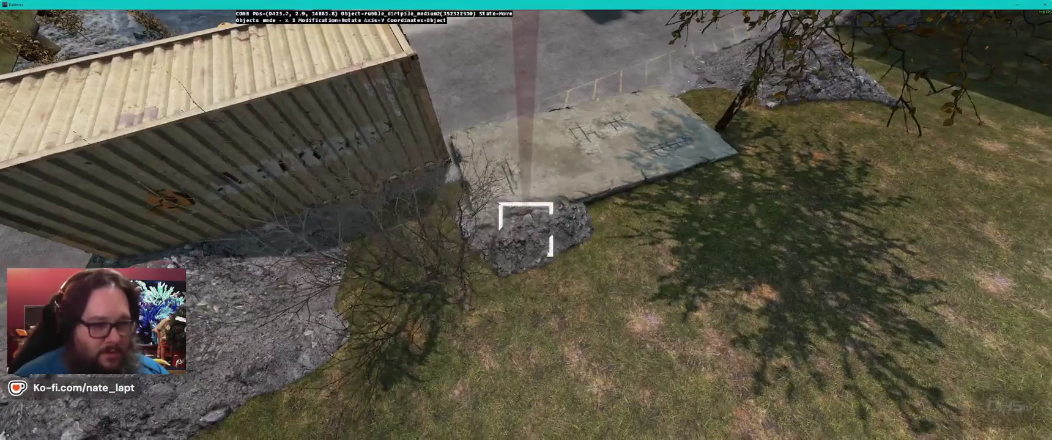
click(527, 230)
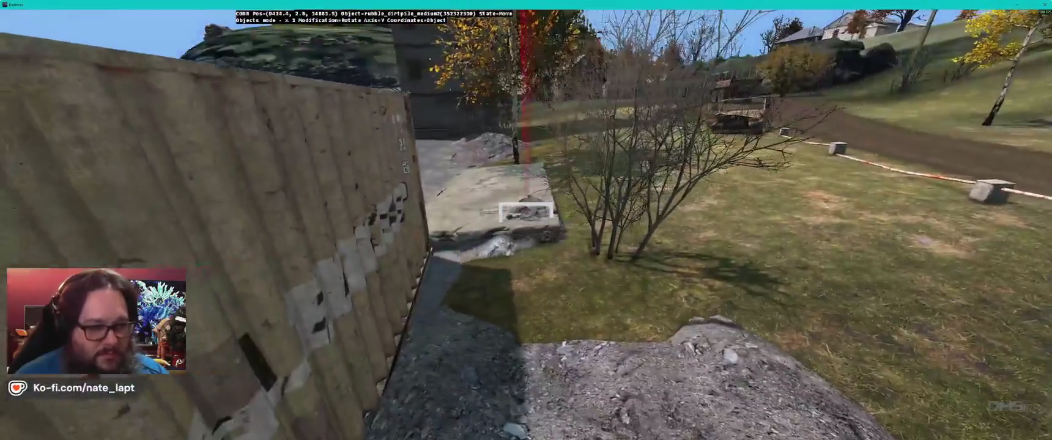
drag(523, 226, 526, 211)
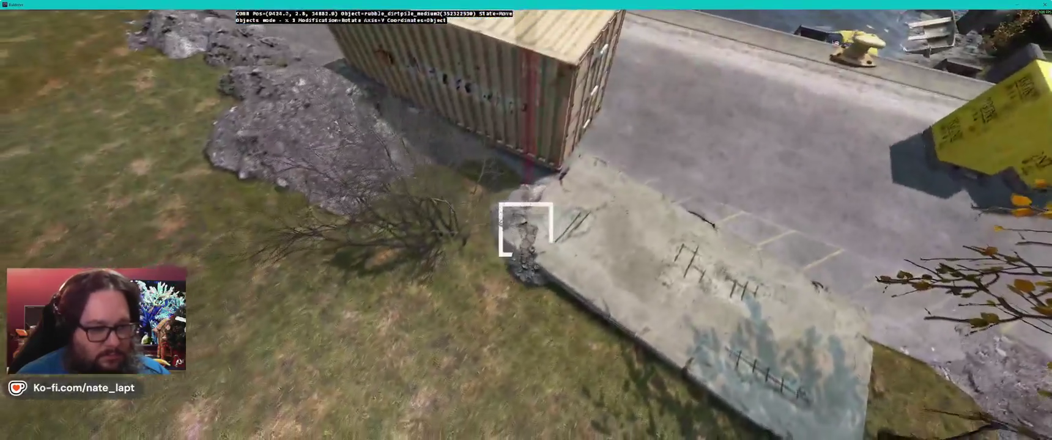
drag(526, 230, 526, 230)
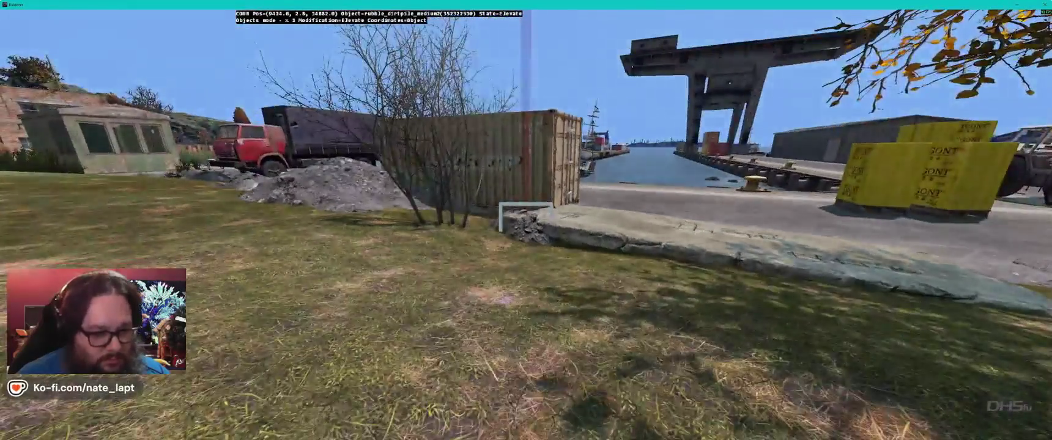
drag(526, 229, 526, 229)
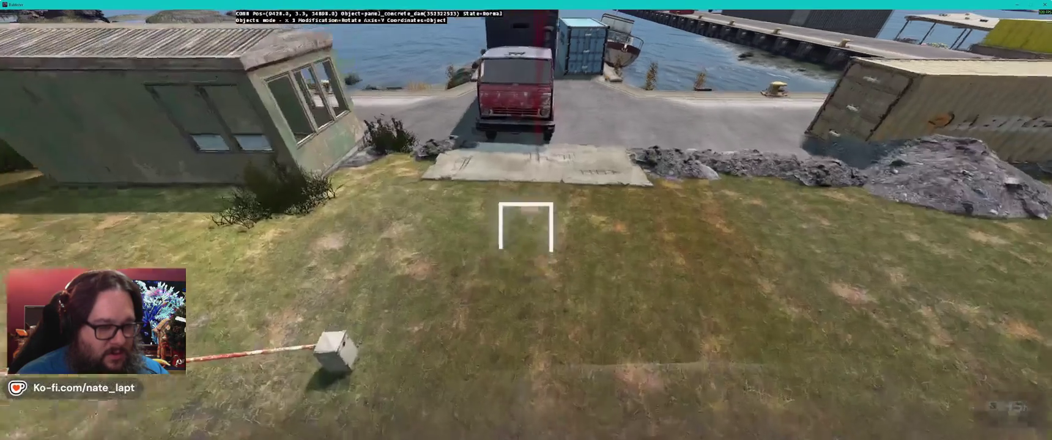
Step: Paste a second concrete dam panel and position it beside the first
key(ctrl+v)
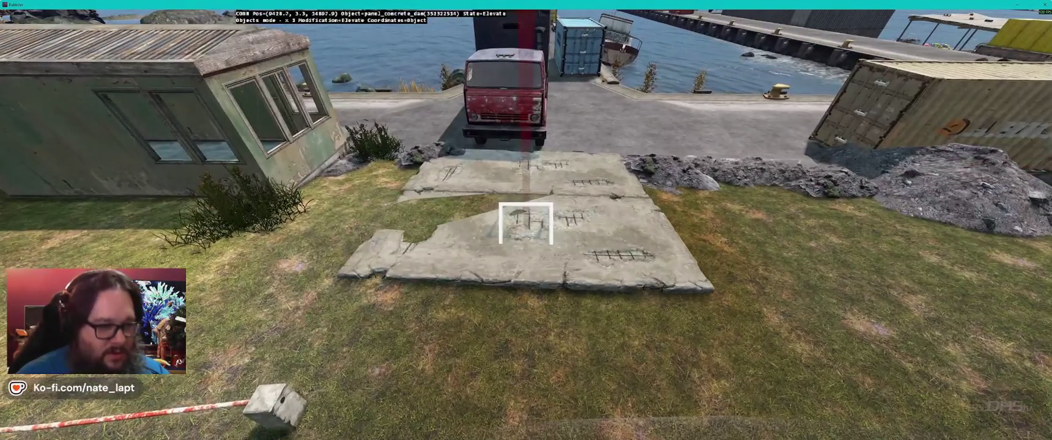
drag(526, 220, 526, 226)
key(s)
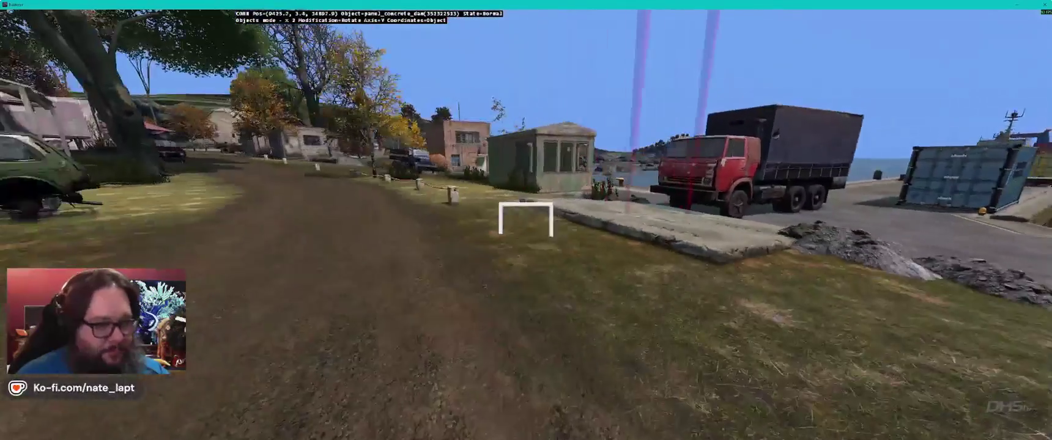
drag(526, 218, 526, 218)
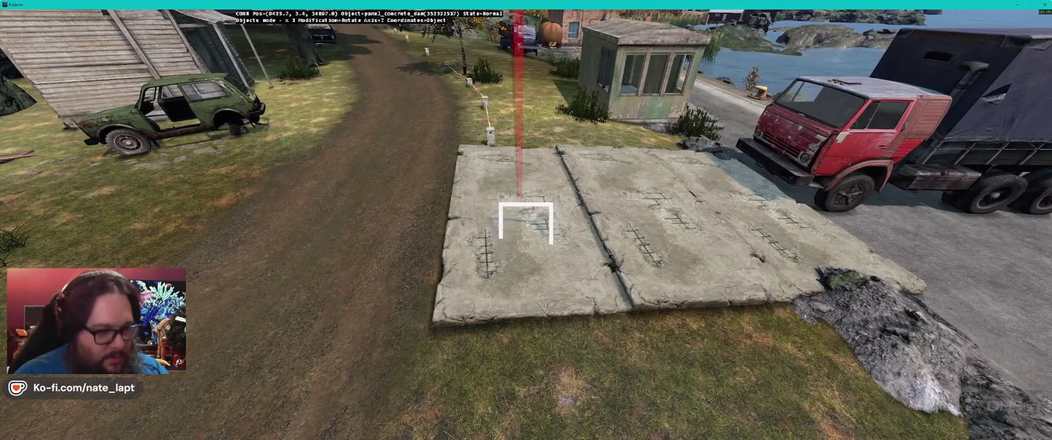
Step: Elevate the second panel level with the first and paste another panel copy
key(alt)
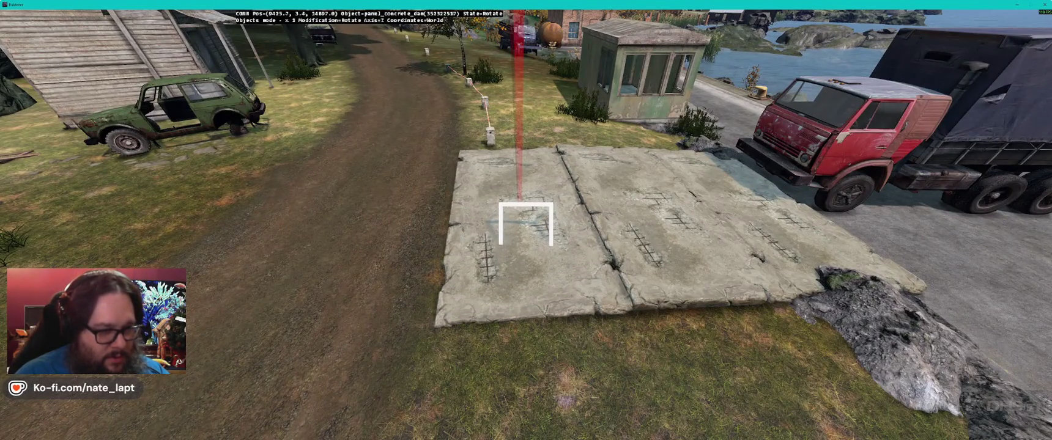
key(s)
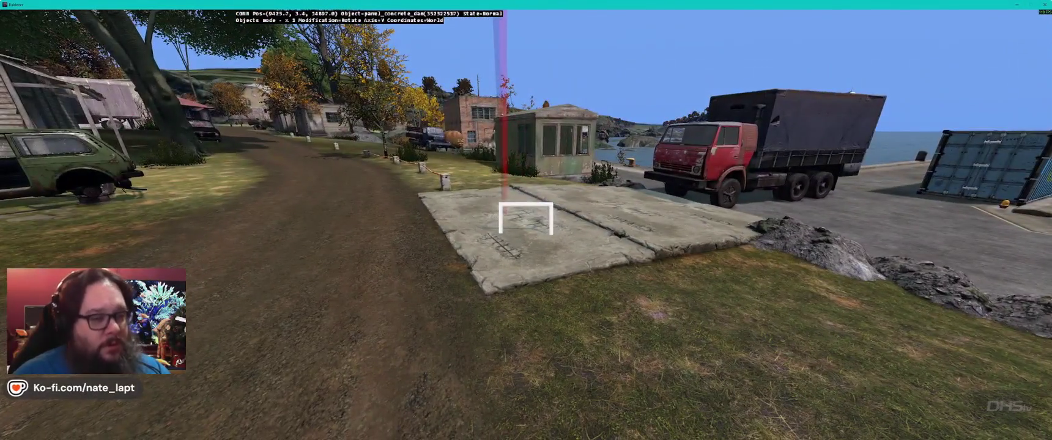
key(d)
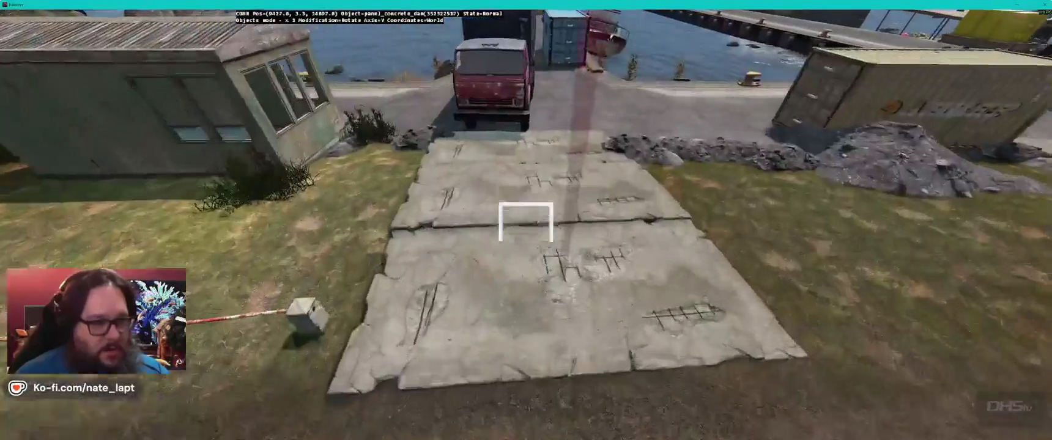
key(d)
key(ctrl+v)
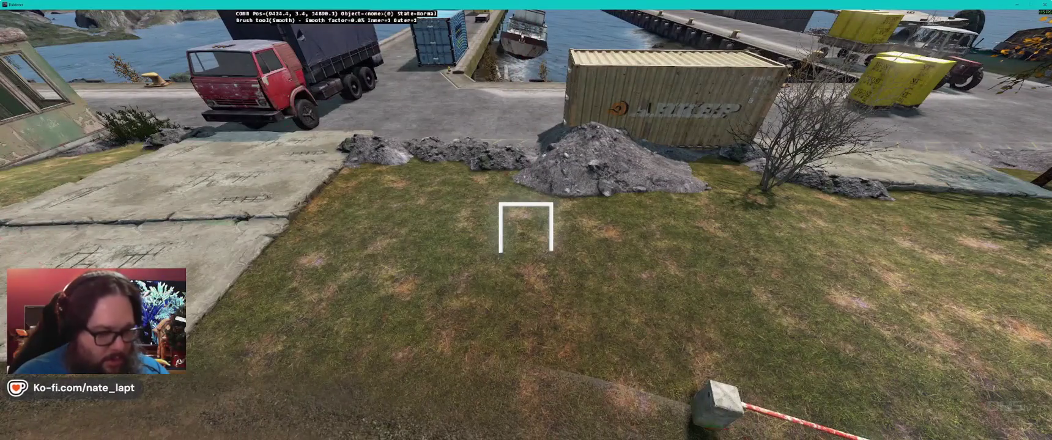
Step: Resize the brush and paint the terrain up along the slab edge using Smooth and Flatten brushes
key(b)
scroll(526, 228, down, 5)
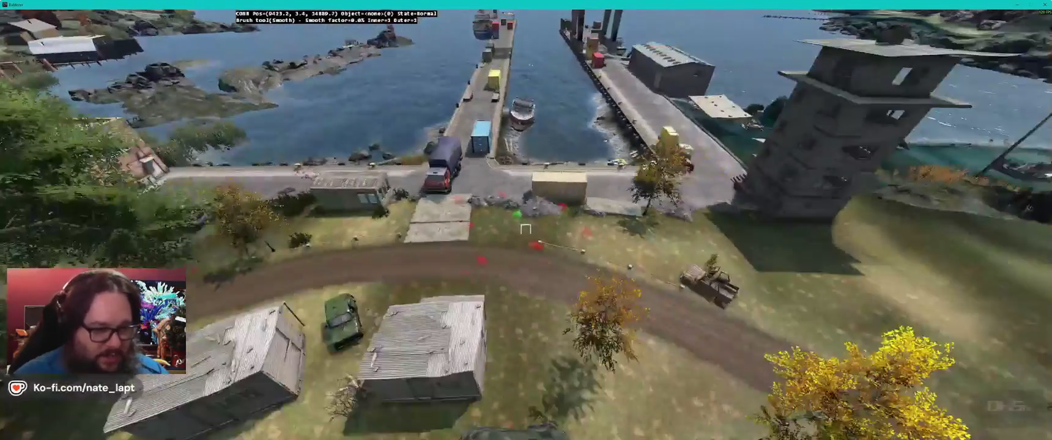
key(w)
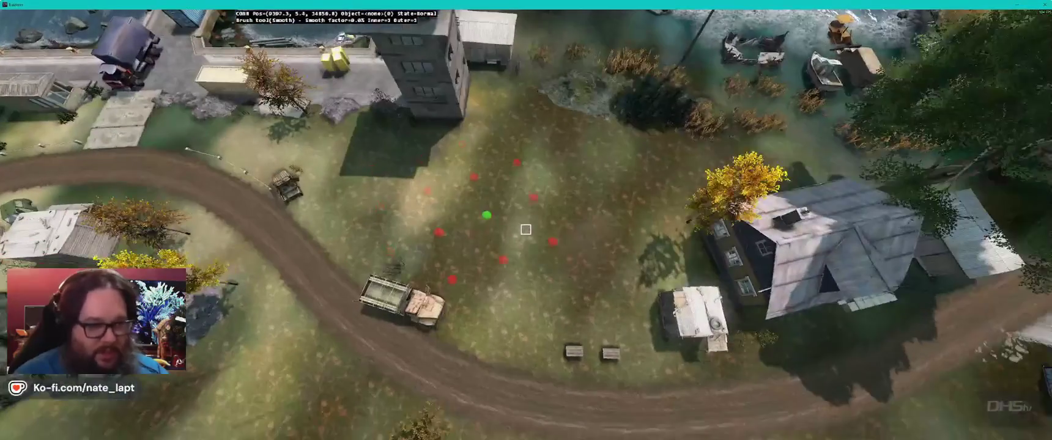
key(f)
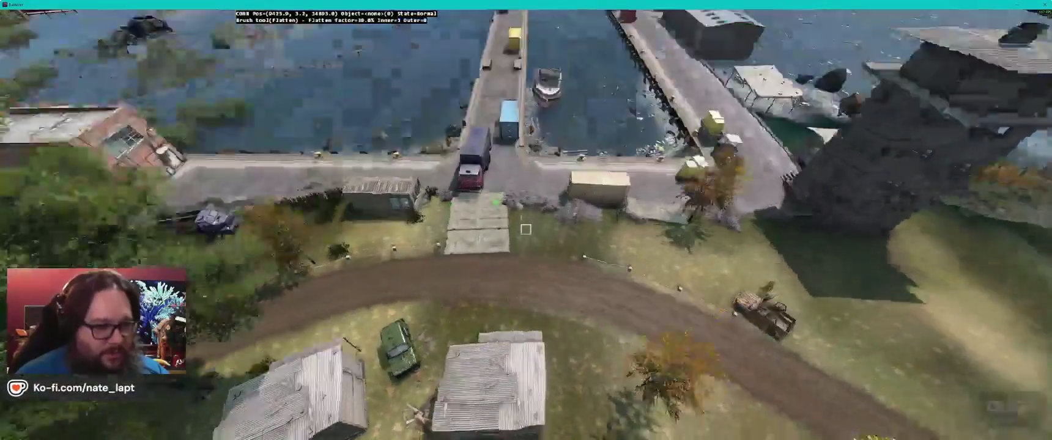
scroll(526, 229, up, 10)
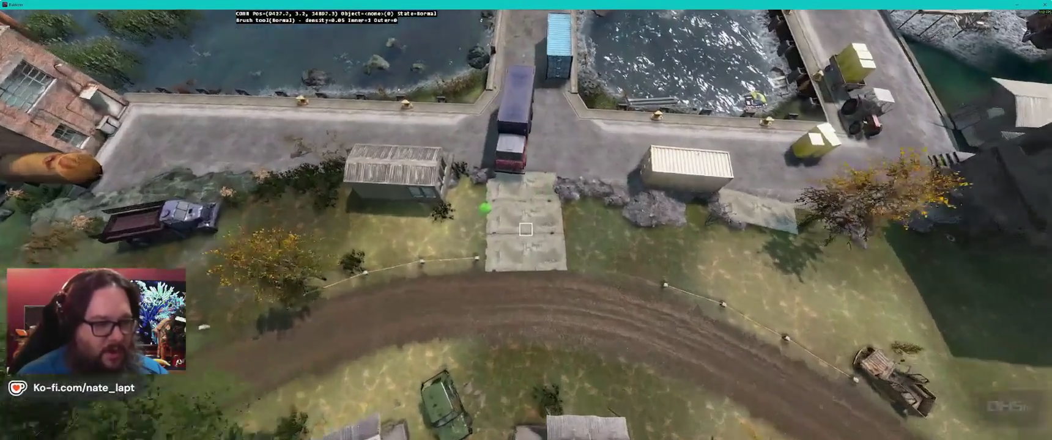
key(a)
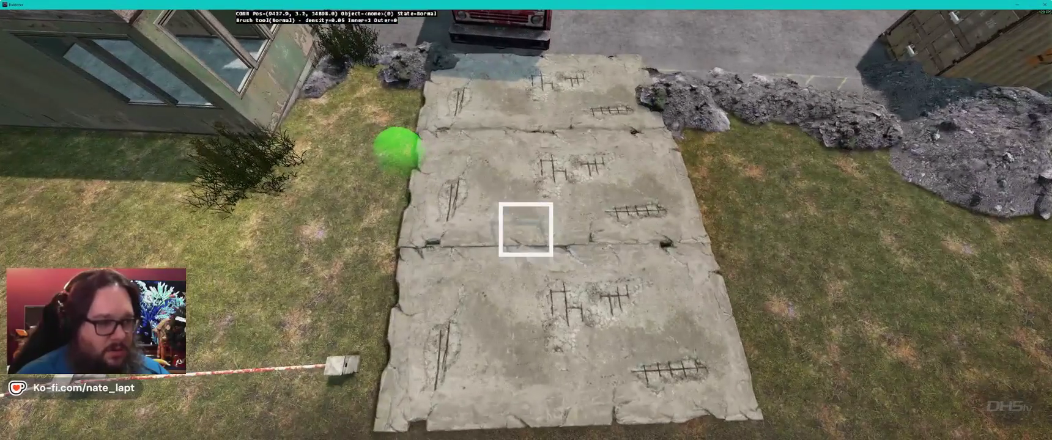
key(f)
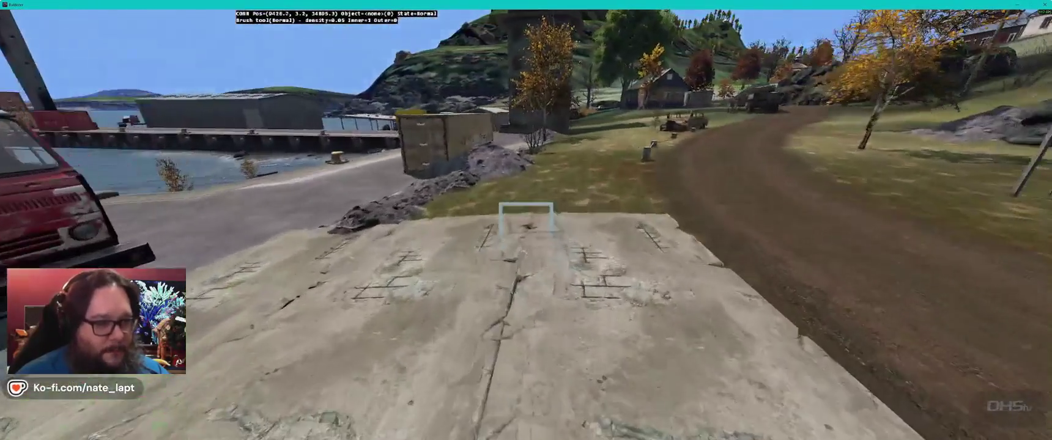
key(f)
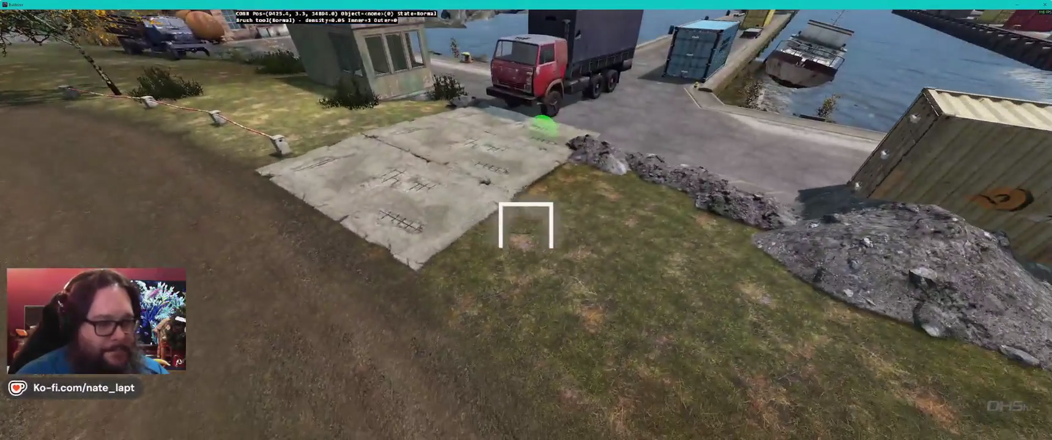
drag(541, 131, 543, 135)
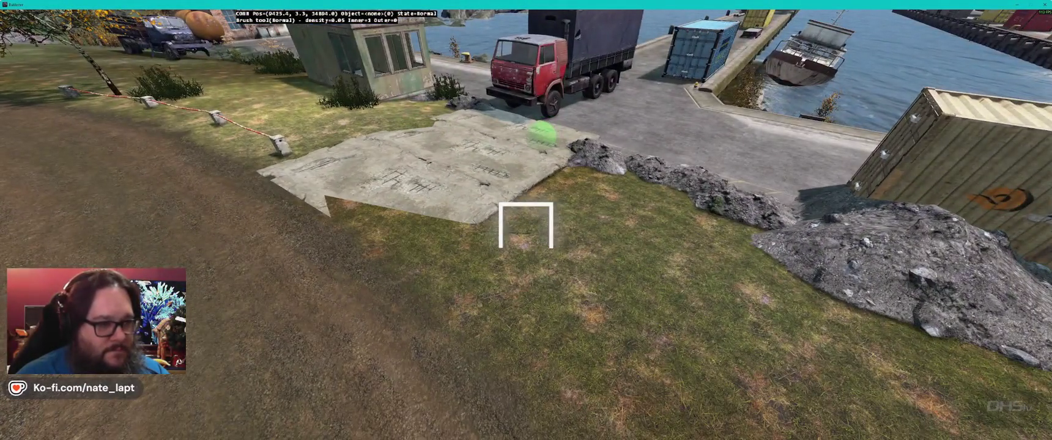
key(b)
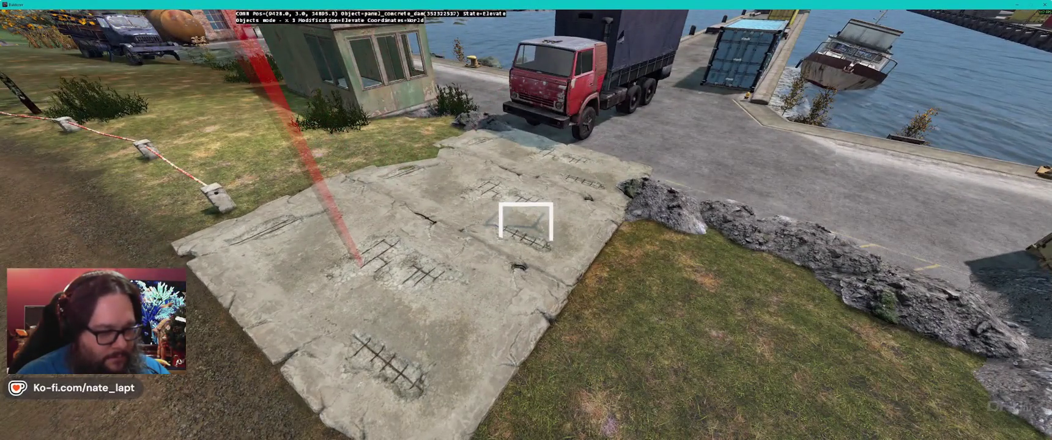
Step: Elevate the concrete dam panels above the raised terrain, checking from ground-level views
key(w)
key(w)
key(w)
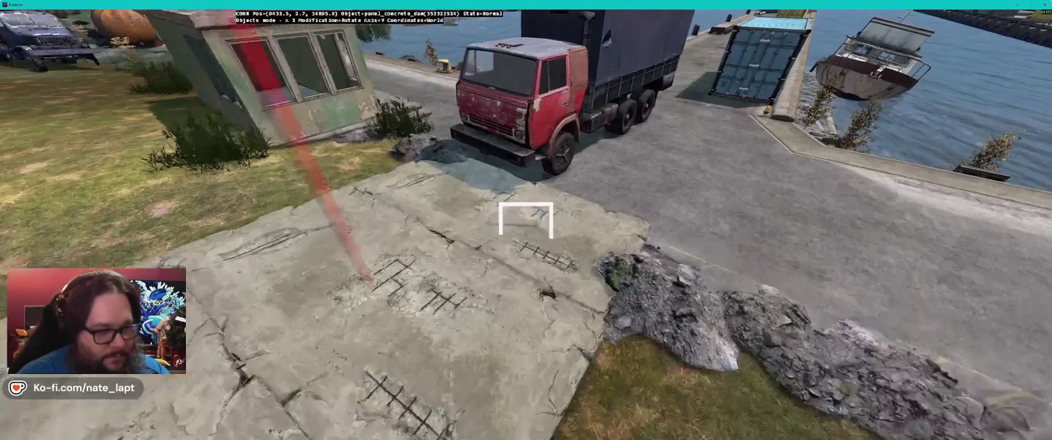
key(e)
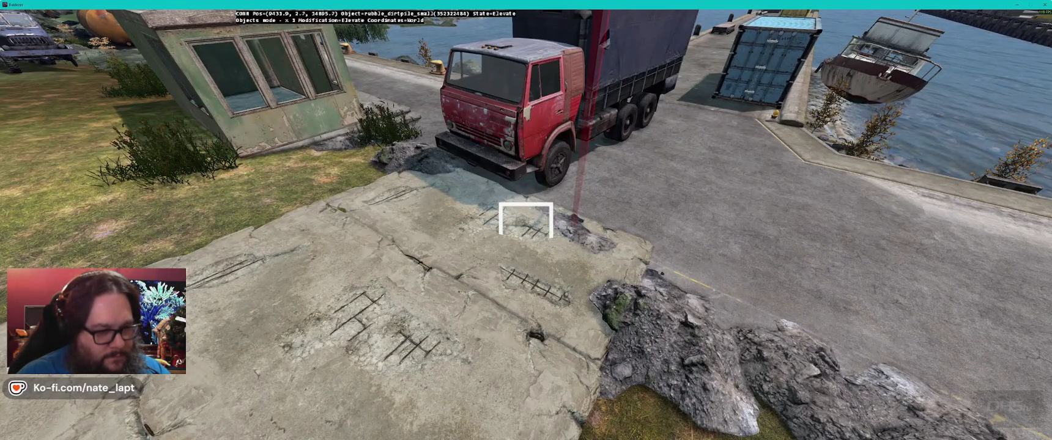
key(a)
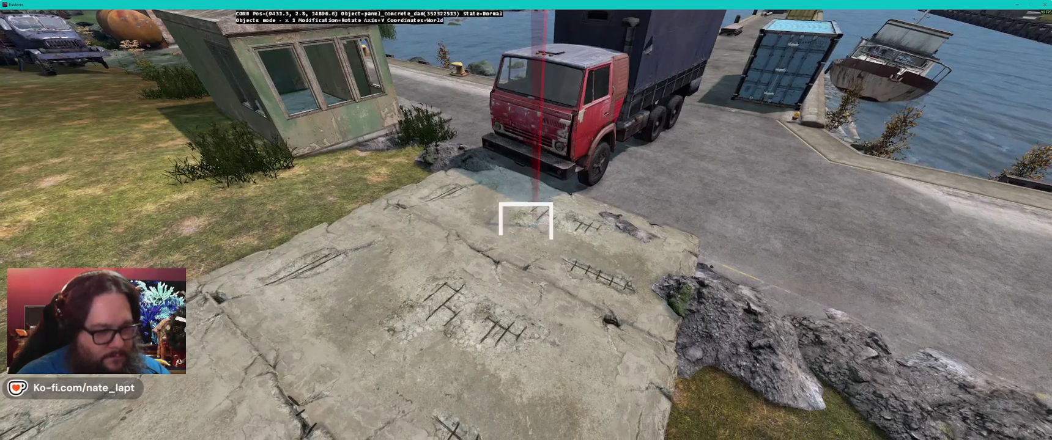
key(z)
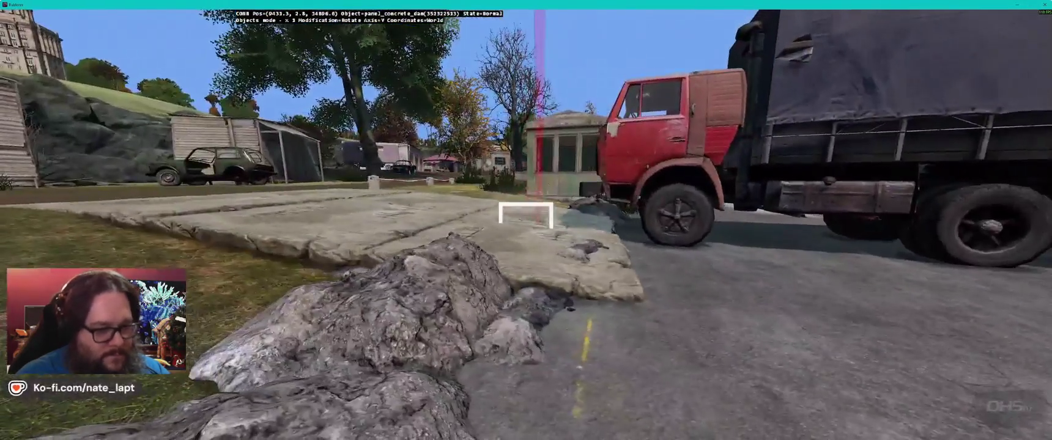
key(s)
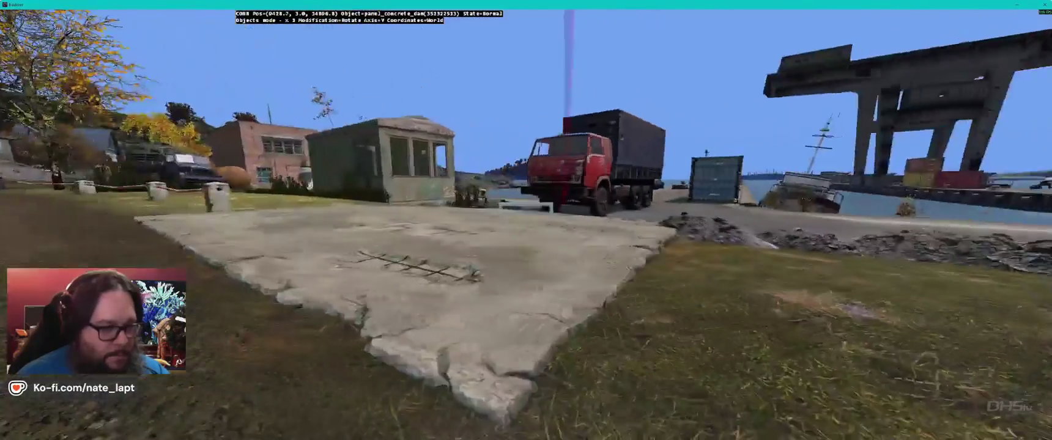
key(w)
key(w)
key(w)
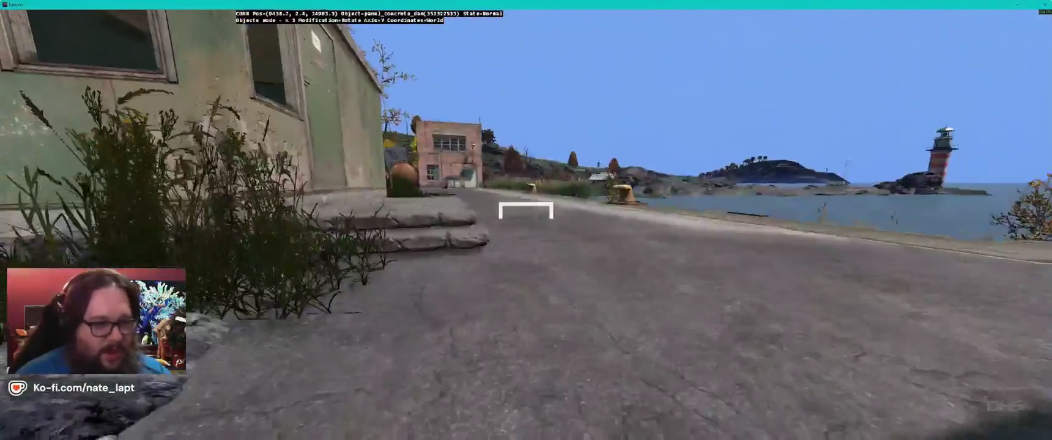
key(w)
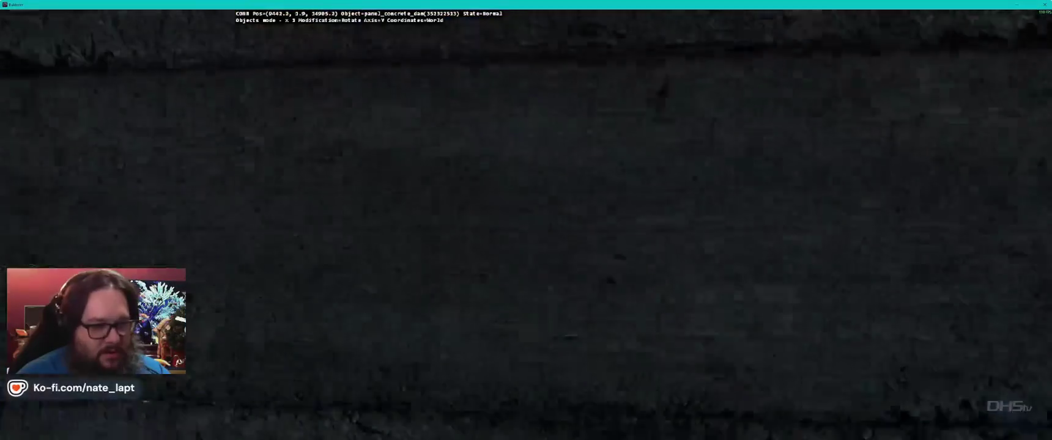
key(w)
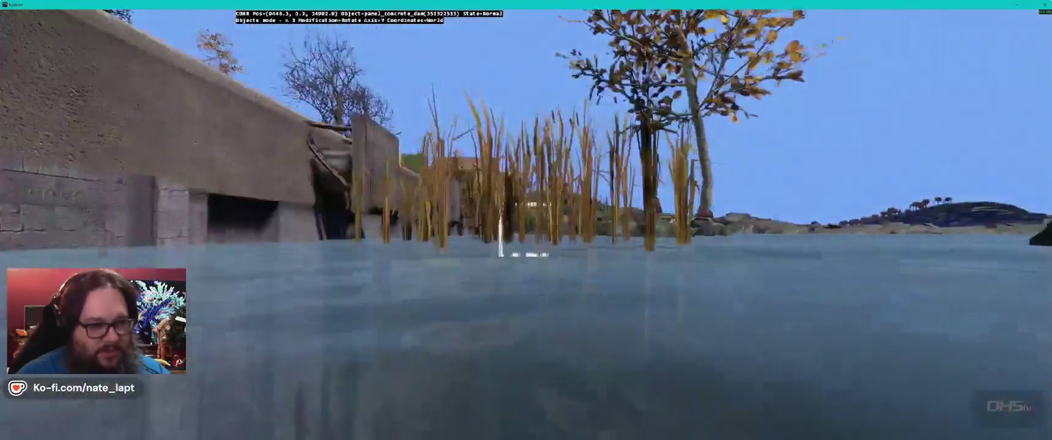
key(w)
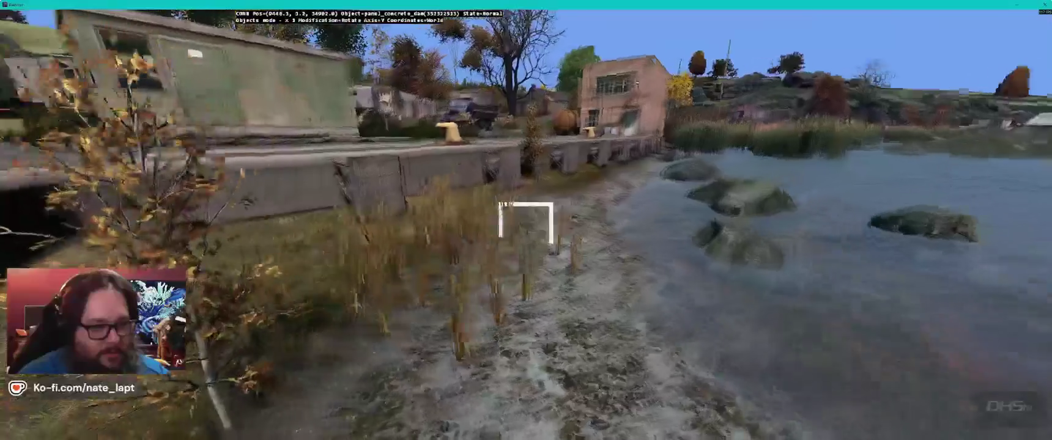
key(w)
key(w)
key(b)
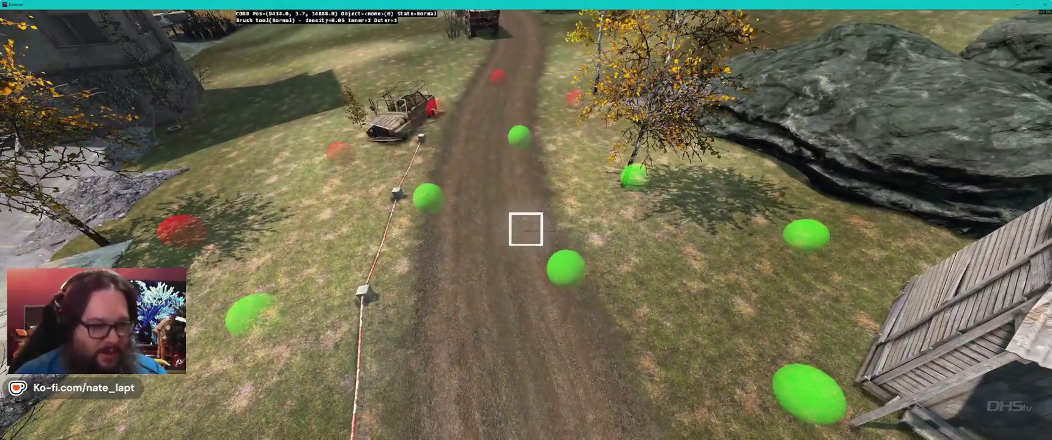
scroll(526, 229, down, 3)
key(f)
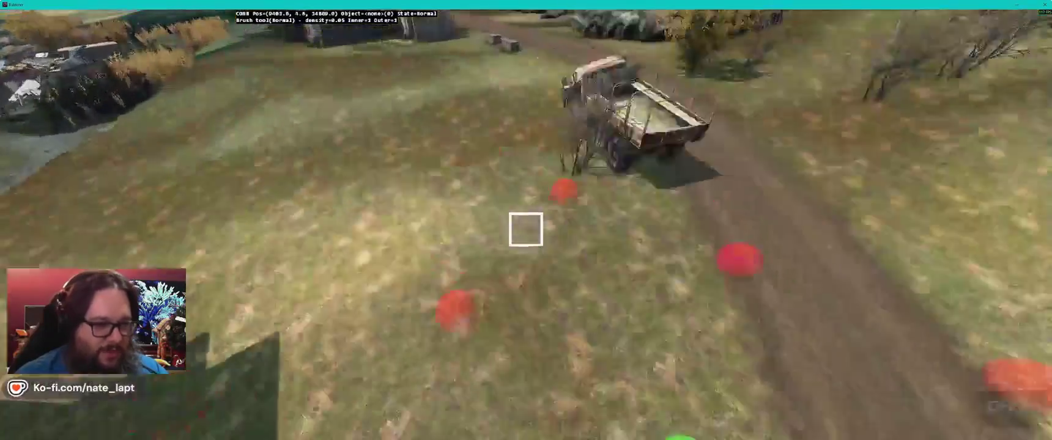
key(w)
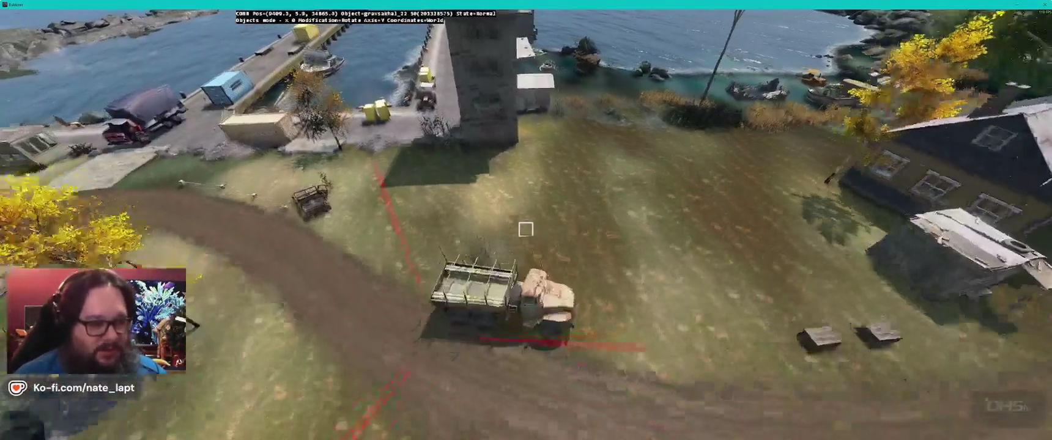
click(525, 229)
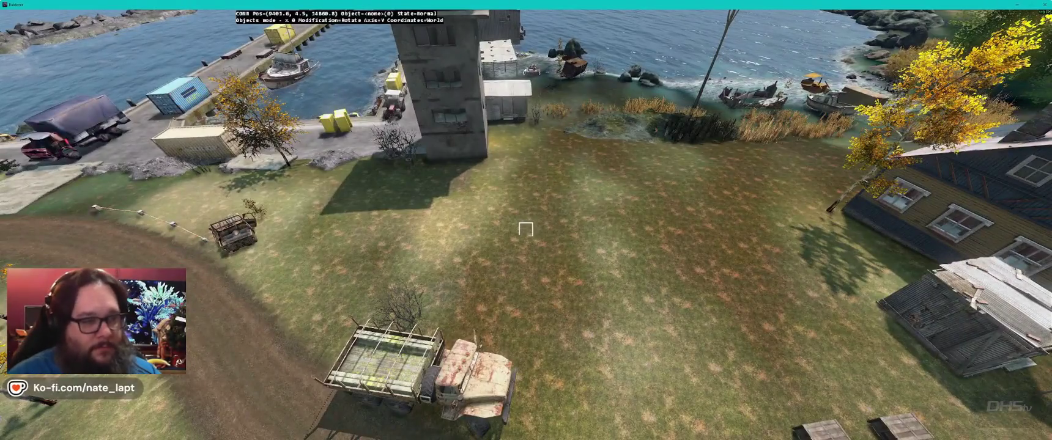
Step: Place rubble_dirtpile_large on the grass near the shore and rotate it into a wider footprint
key(w)
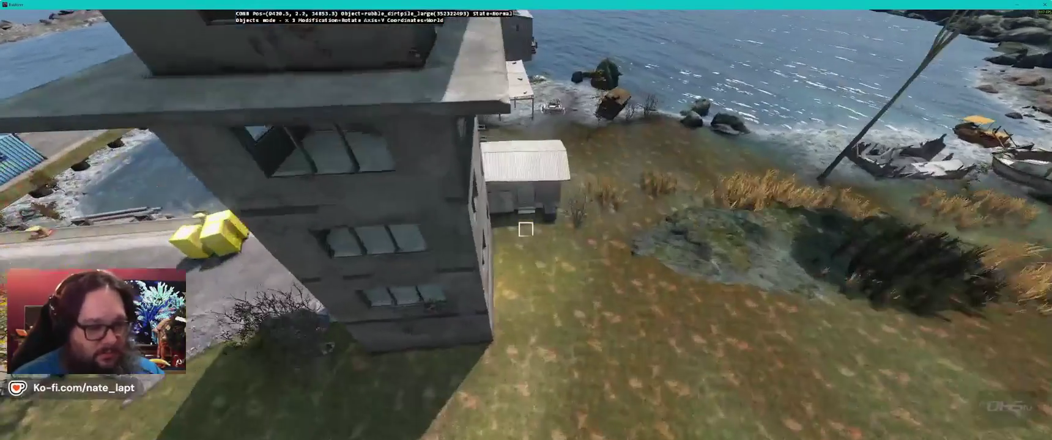
key(w)
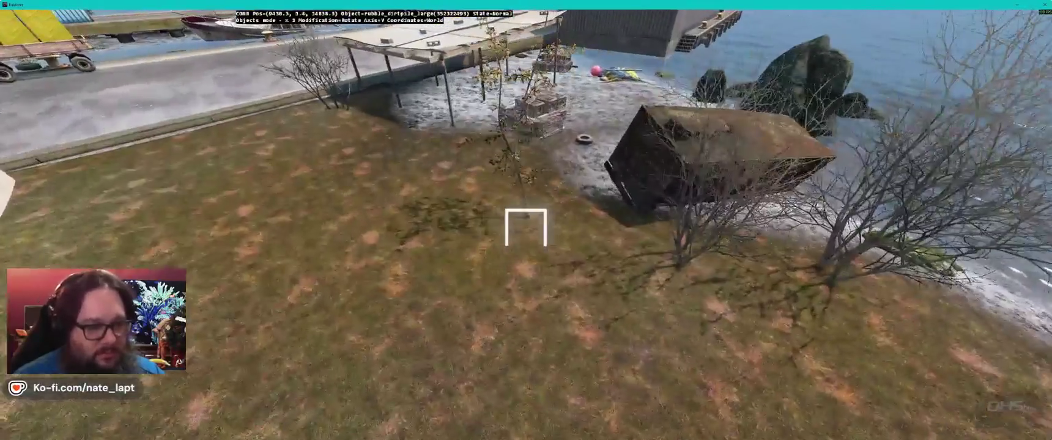
key(w)
click(526, 227)
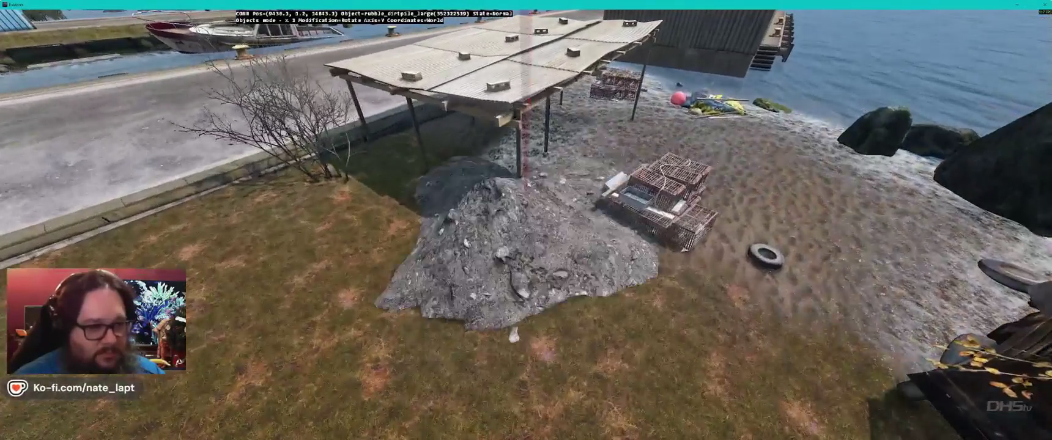
key(z)
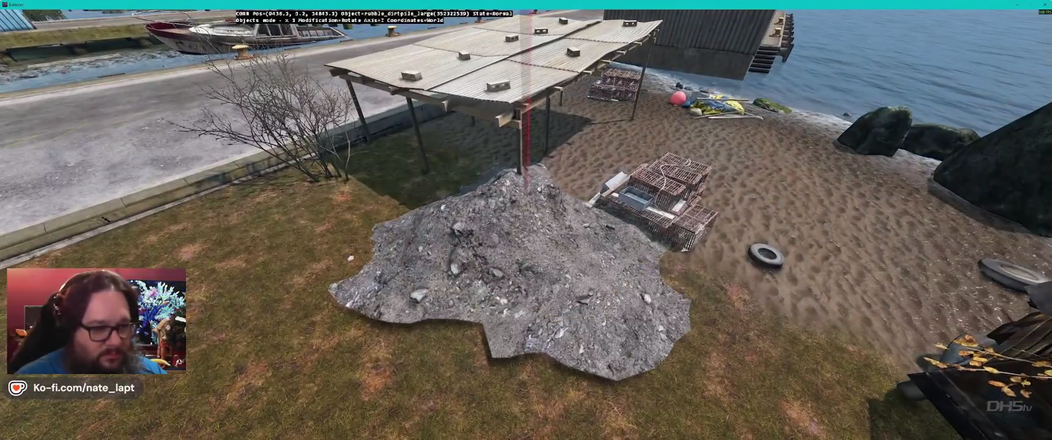
Step: Orbit the view around the pile, truck and wrecked boat to inspect the placement
key(w)
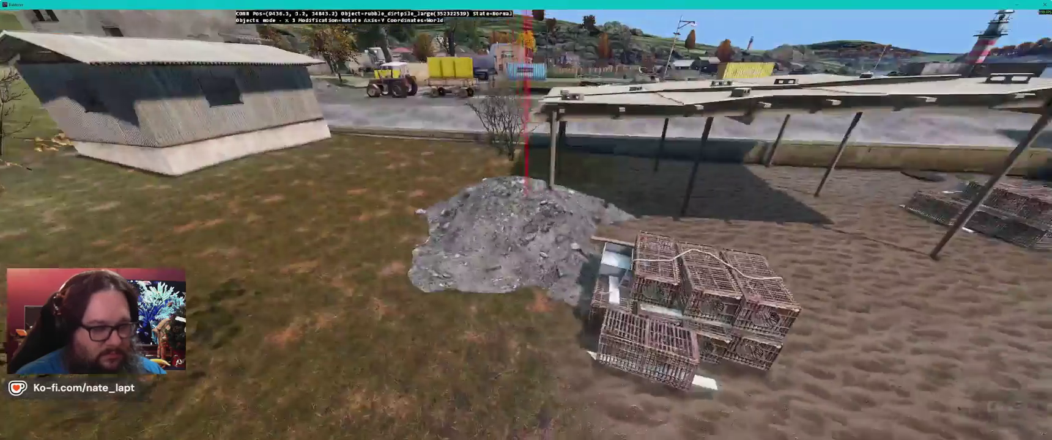
key(s)
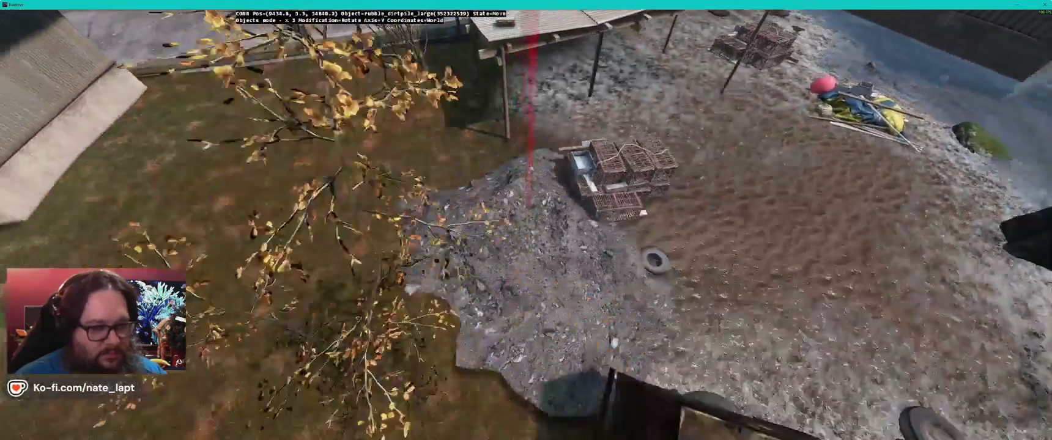
key(s)
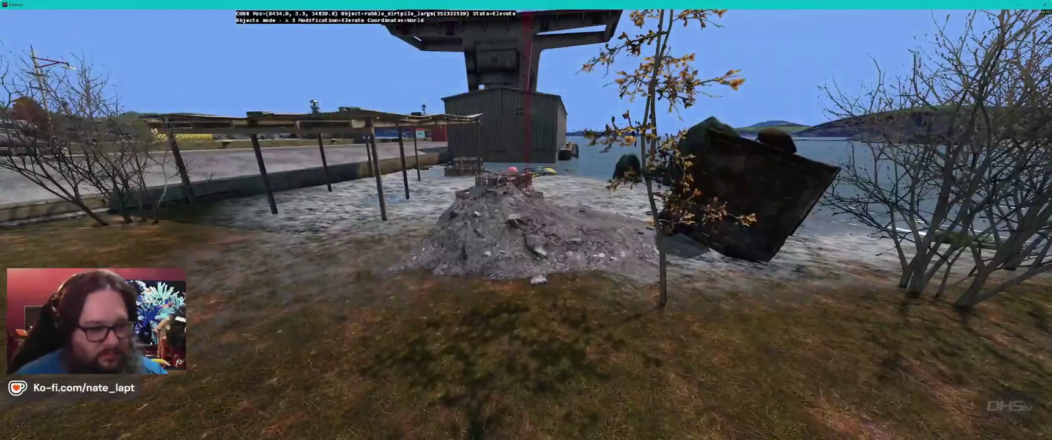
key(a)
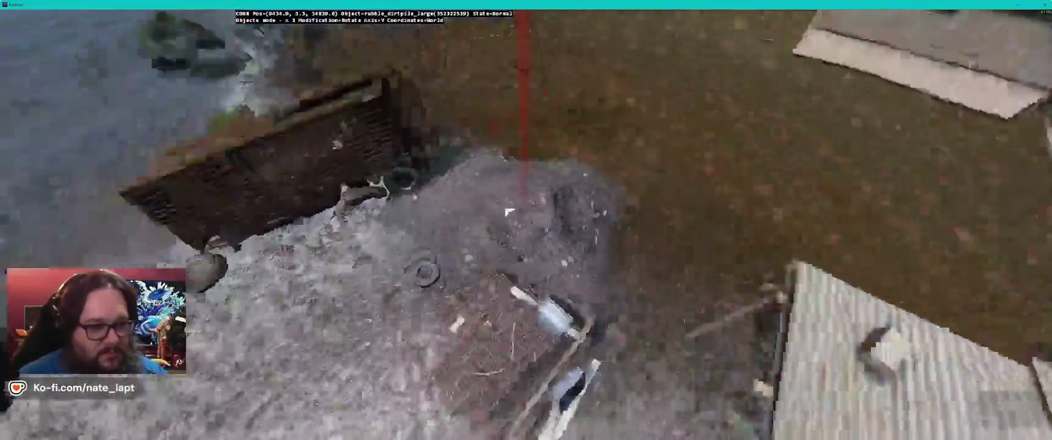
key(a)
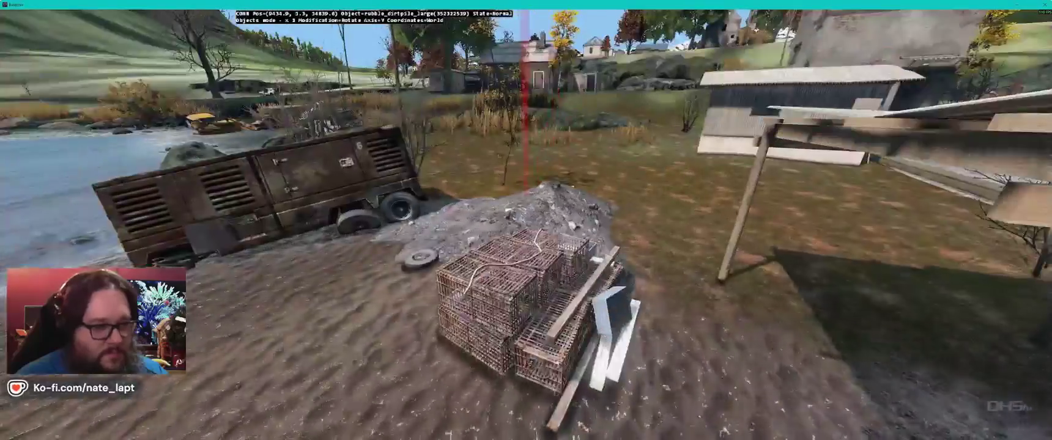
key(a)
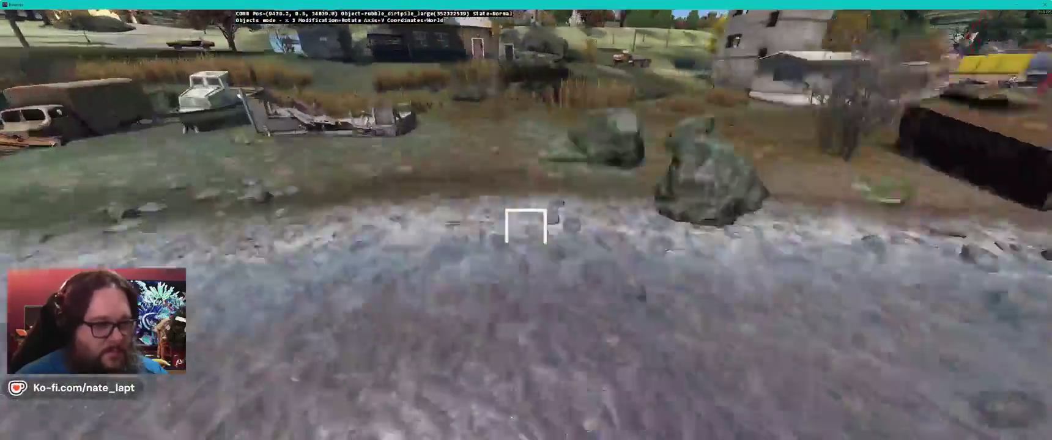
key(a)
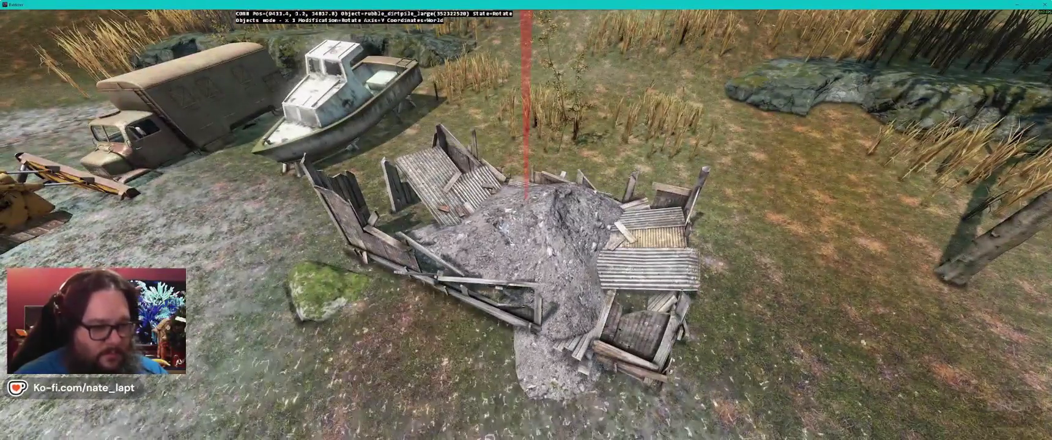
Step: Drag the large dirt pile down into the centre of the collapsed shack beside the beached boat
key(a)
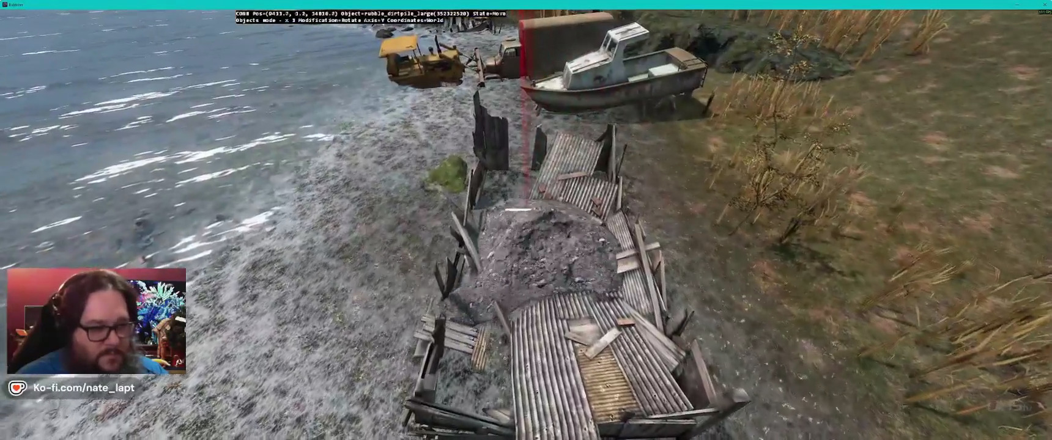
key(a)
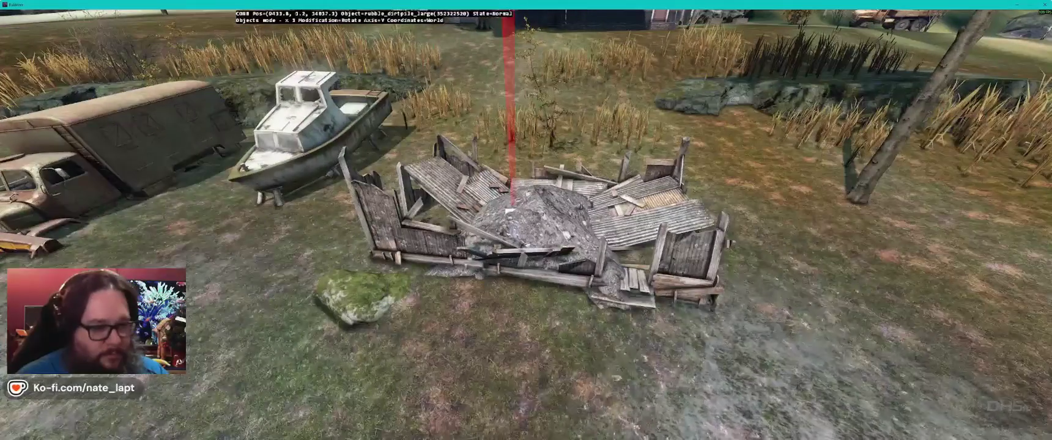
key(r)
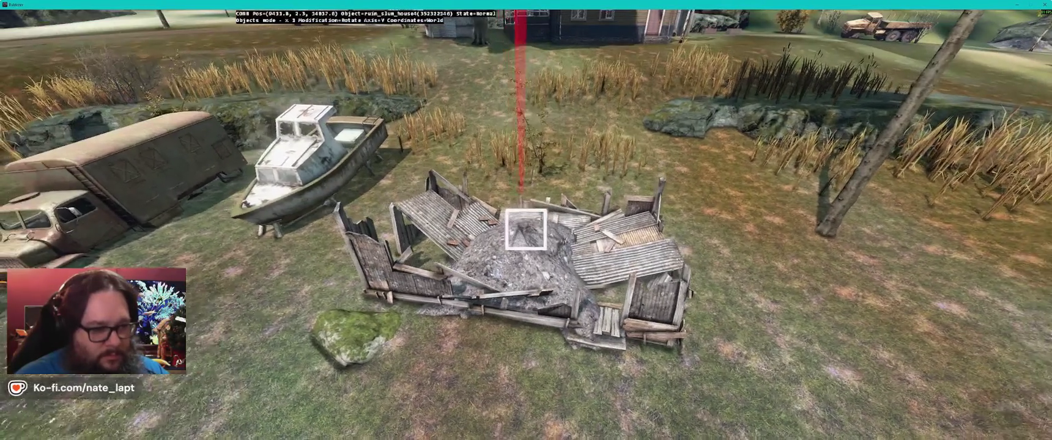
drag(536, 215, 527, 177)
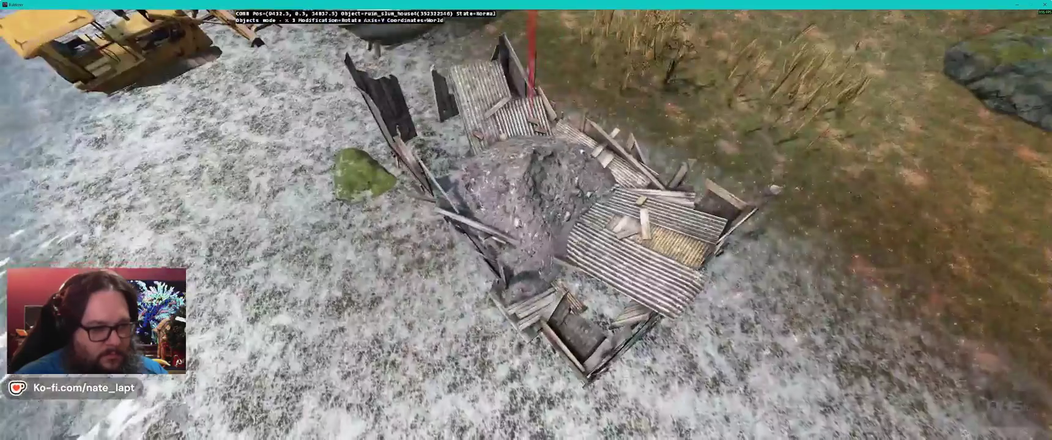
key(s)
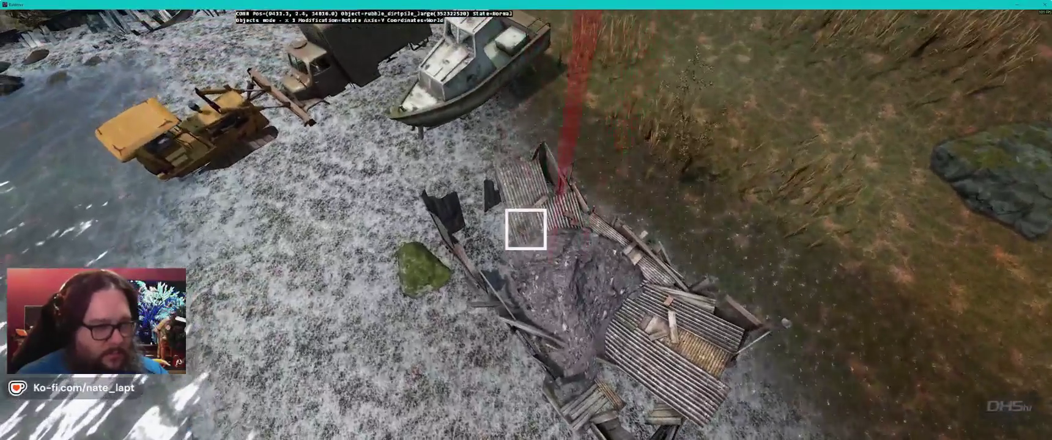
mouse_move(526, 229)
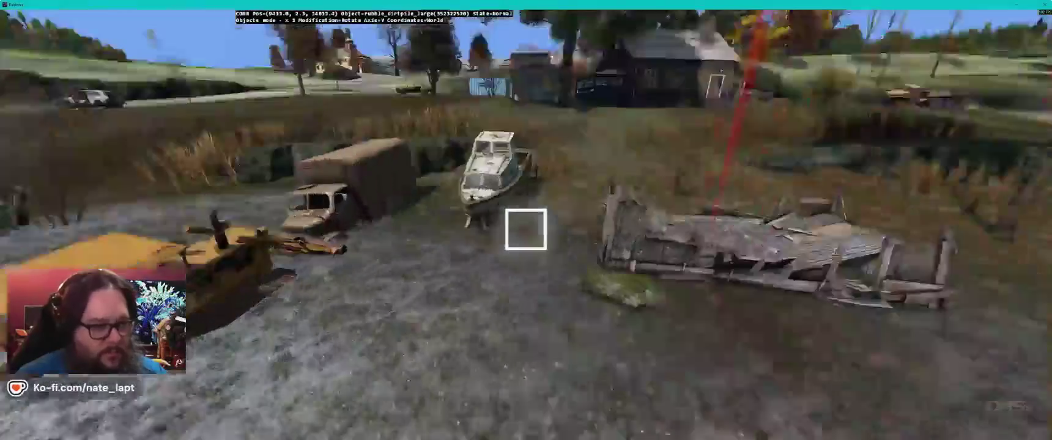
key(w)
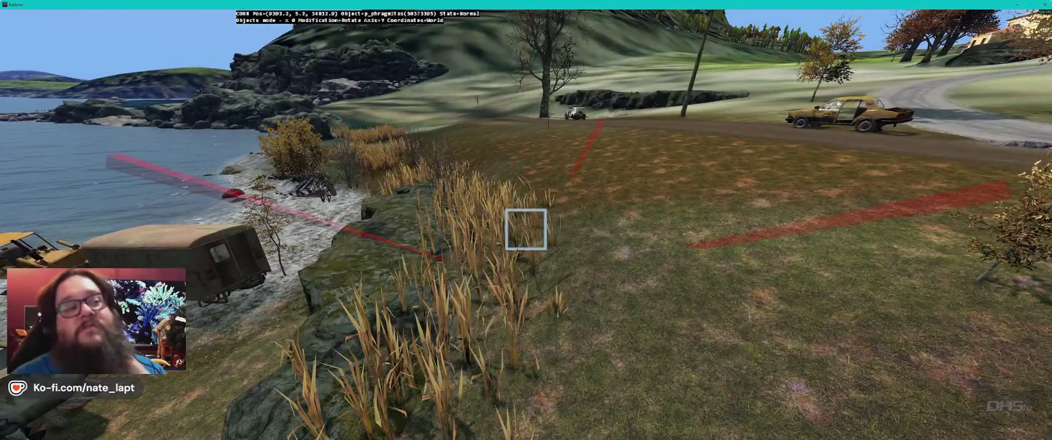
Step: Tilt the dirt pile around the X axis so it hugs the flat mossy rock by the road
key(w)
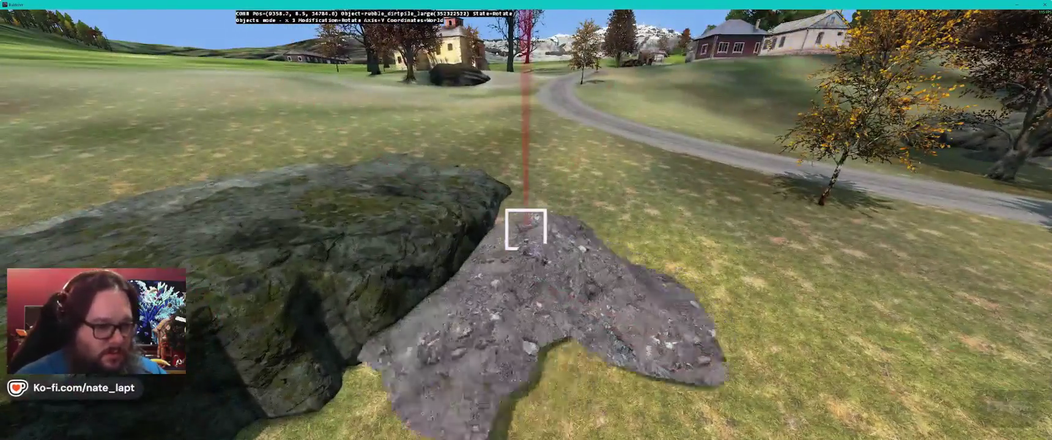
key(x)
drag(526, 226, 526, 226)
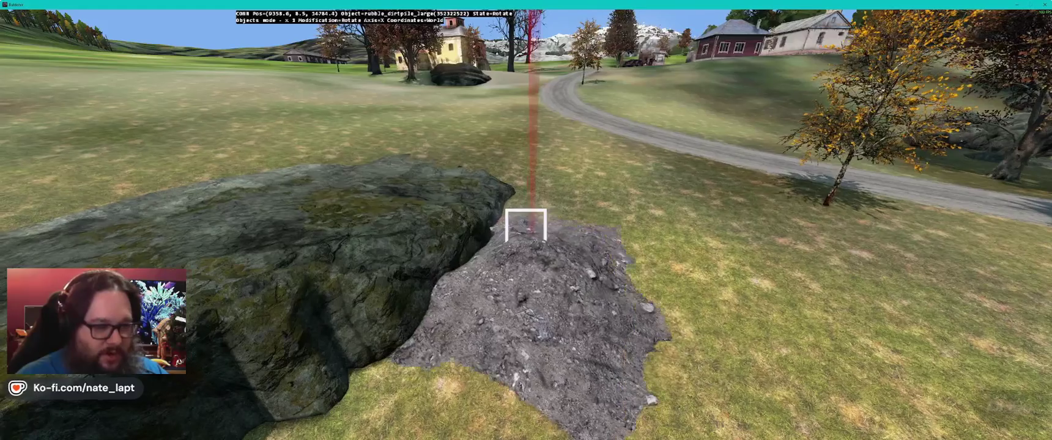
Step: Fly the camera along the lakeshore road, past the village, to an overhead view of the harbour
mouse_move(526, 230)
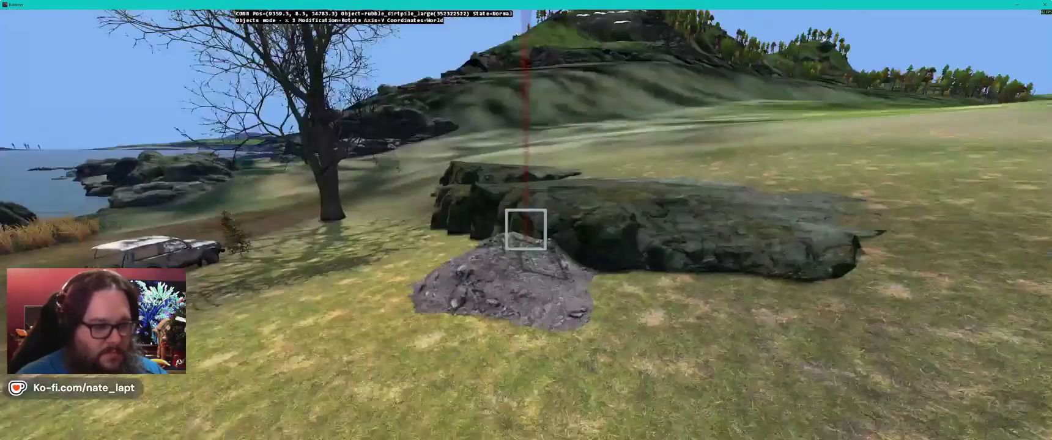
key(w)
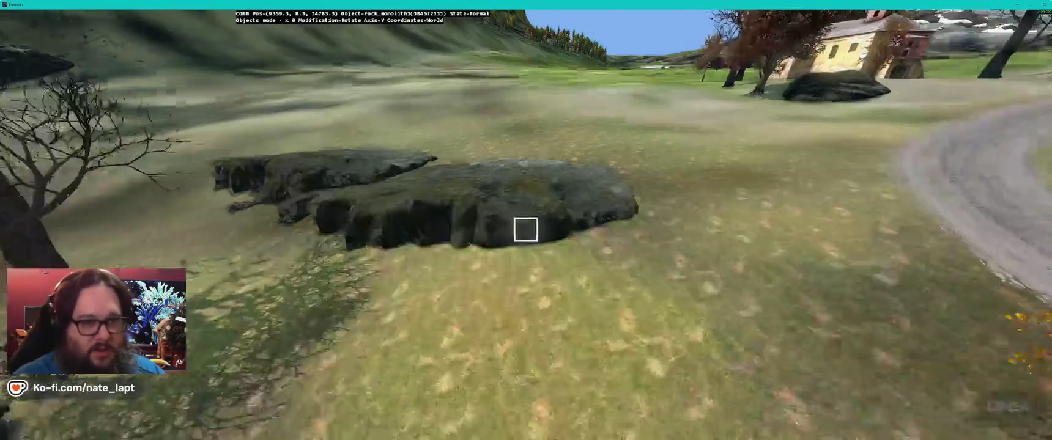
key(w)
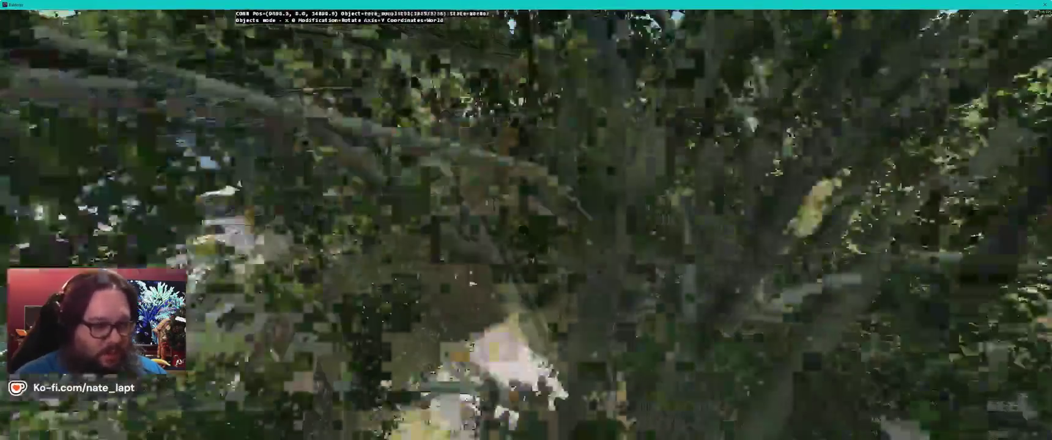
key(w)
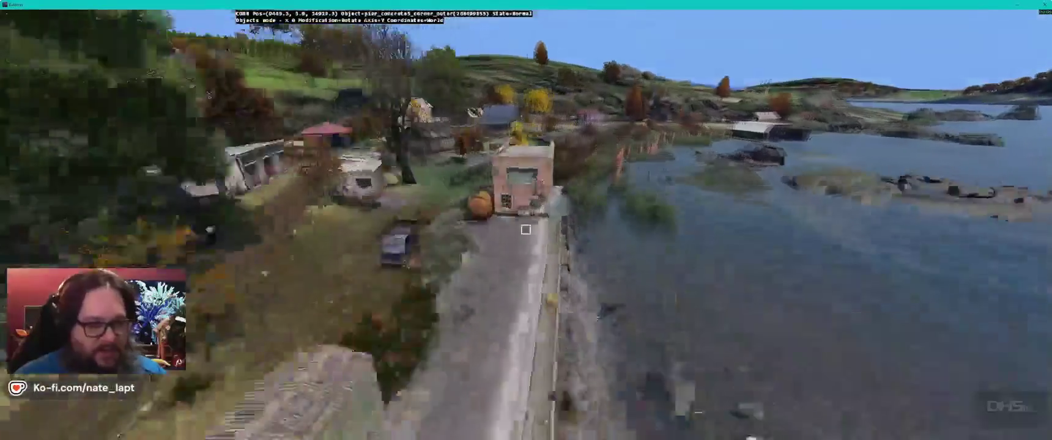
key(w)
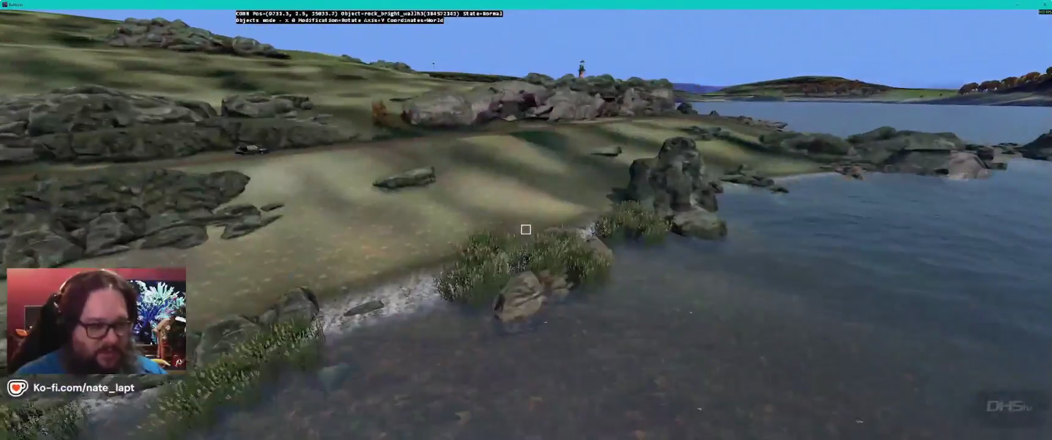
key(w)
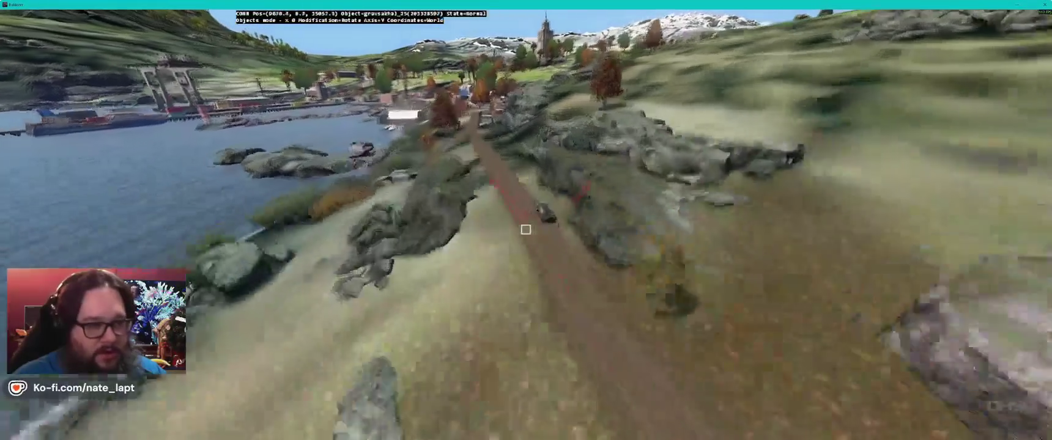
key(w)
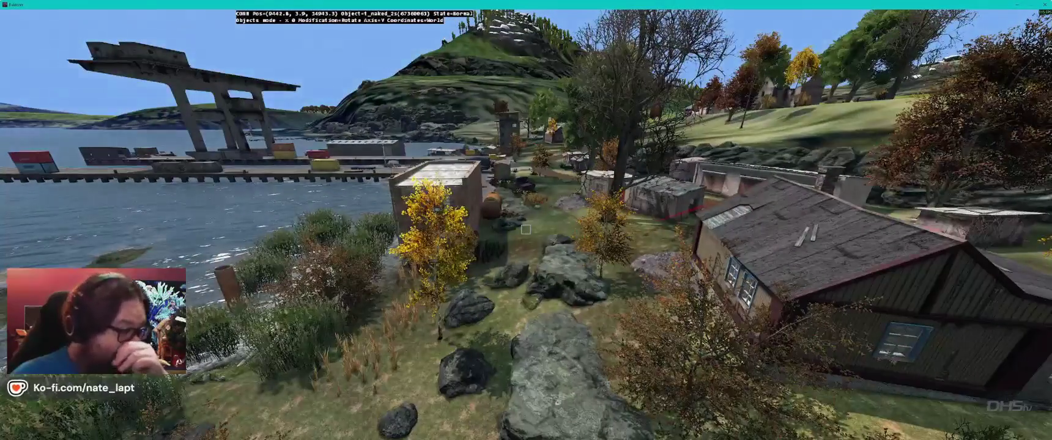
key(w)
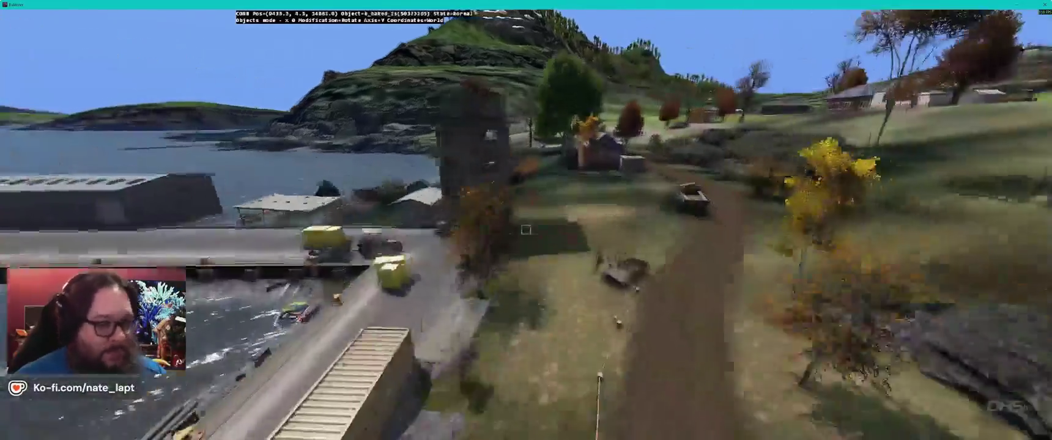
key(s)
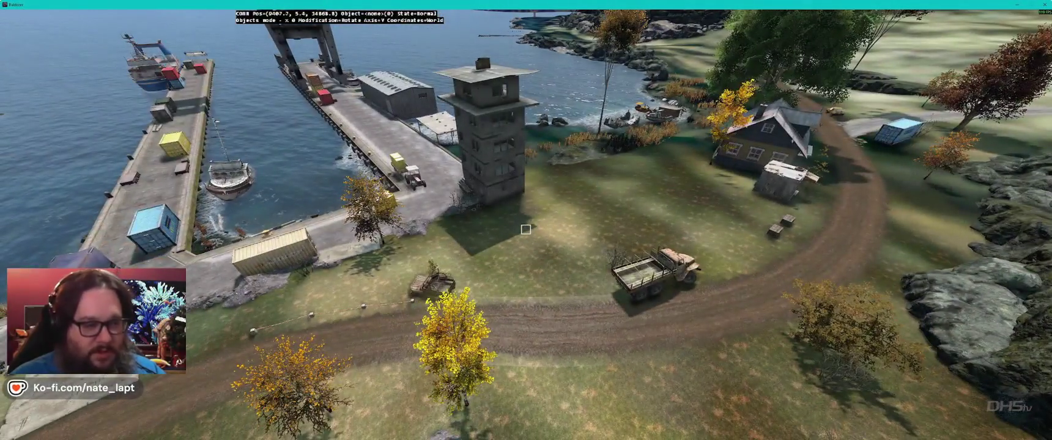
Step: Check the harbour area on the Terrain Builder map, then return to the 3D preview
key(alt+Tab)
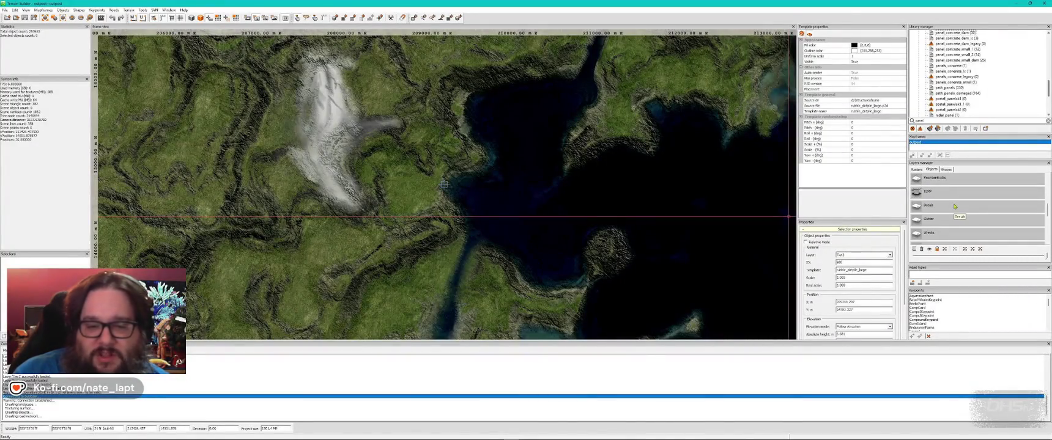
scroll(955, 207, down, 1)
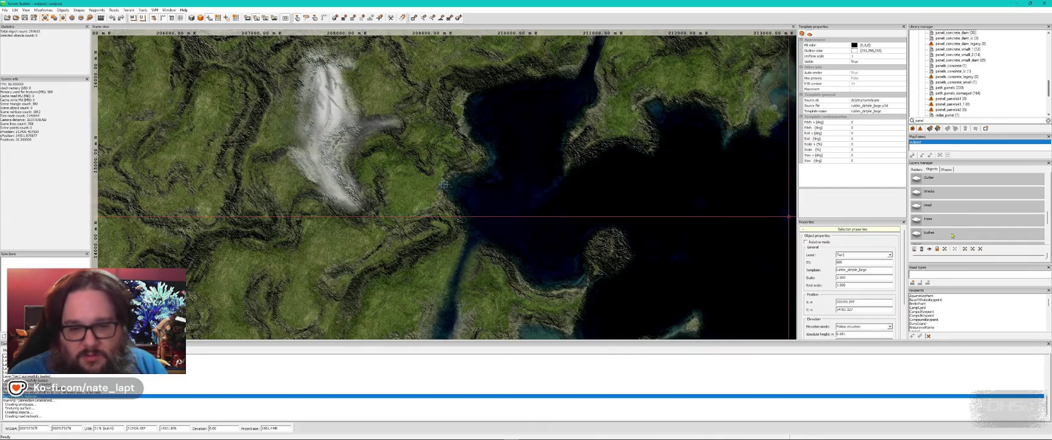
key(alt+Tab)
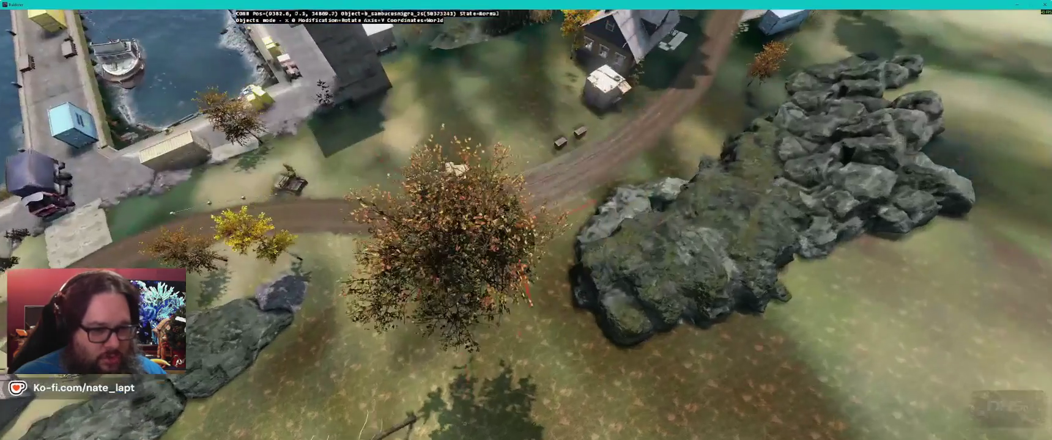
Step: Fly down to the bush by the pier and toggle the Geometry render diagnostic on and off
key(w)
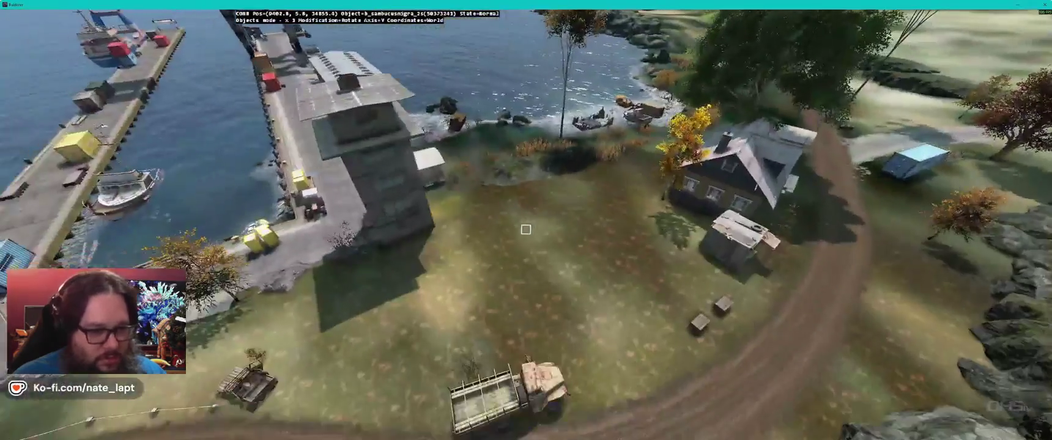
key(w)
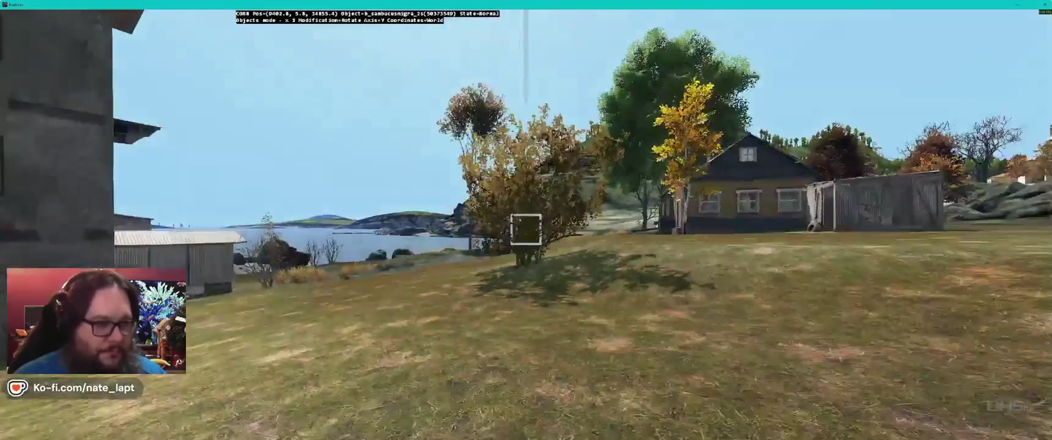
key(a)
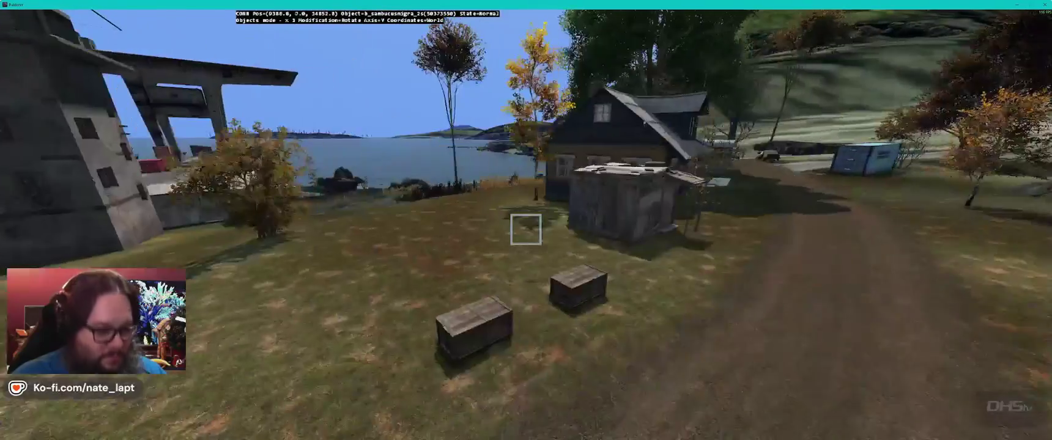
key(ctrl+alt)
key(ctrl+alt+Right)
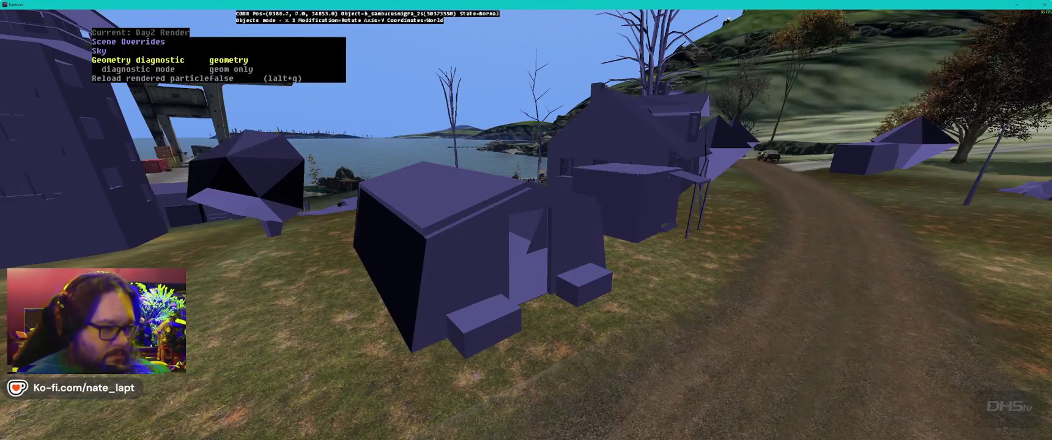
key(ctrl+alt+Left)
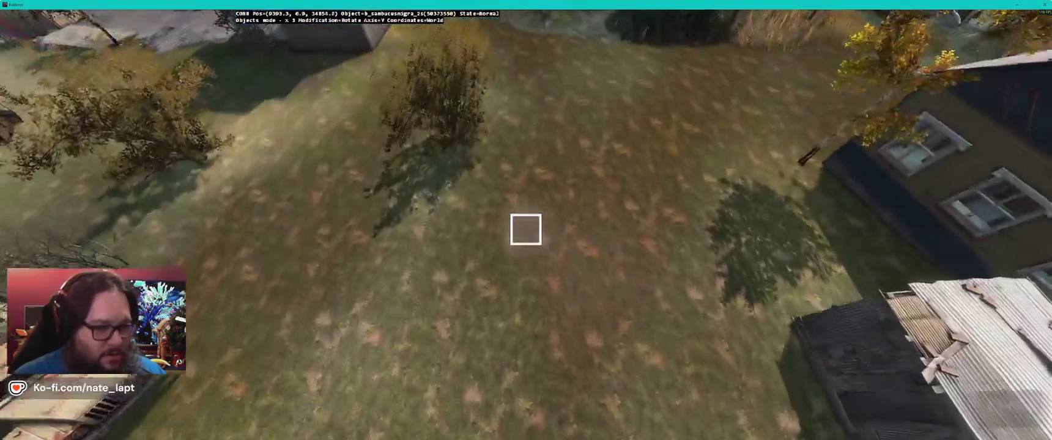
Step: Drag the bush from beside the concrete building to a new spot toward the shoreline
drag(525, 229, 525, 230)
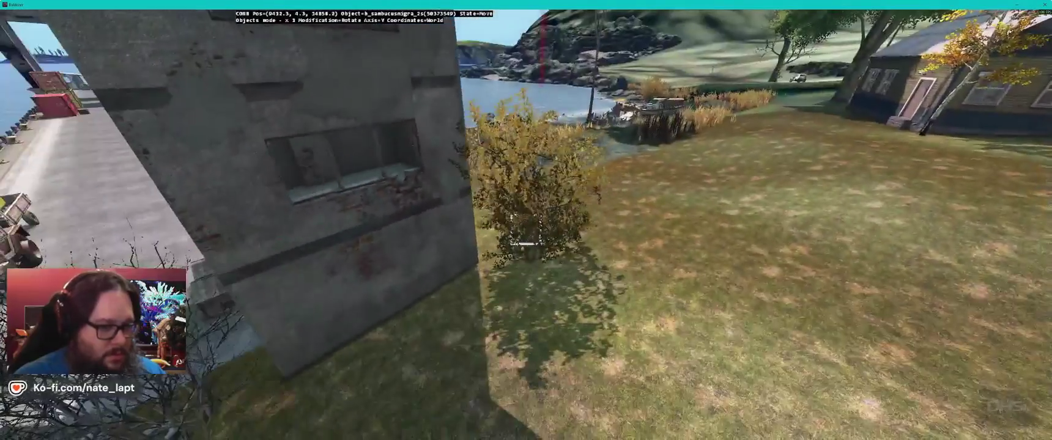
drag(525, 229, 525, 229)
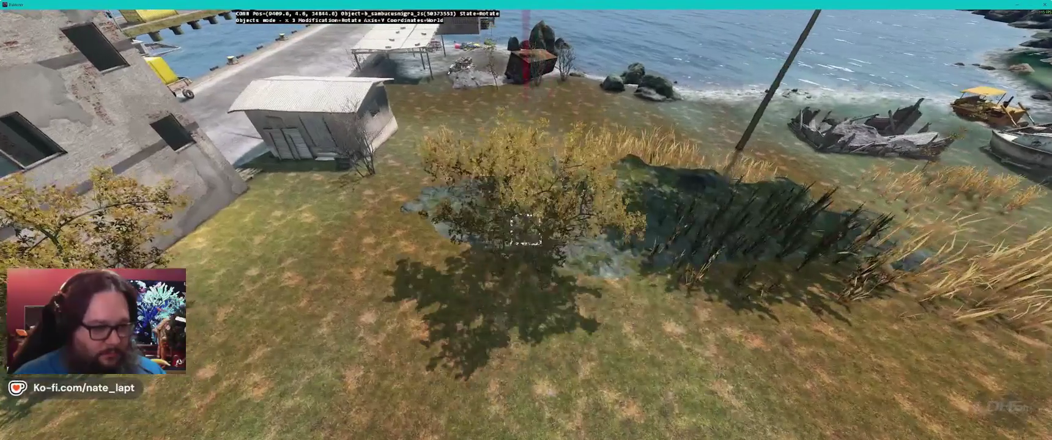
drag(525, 230, 525, 229)
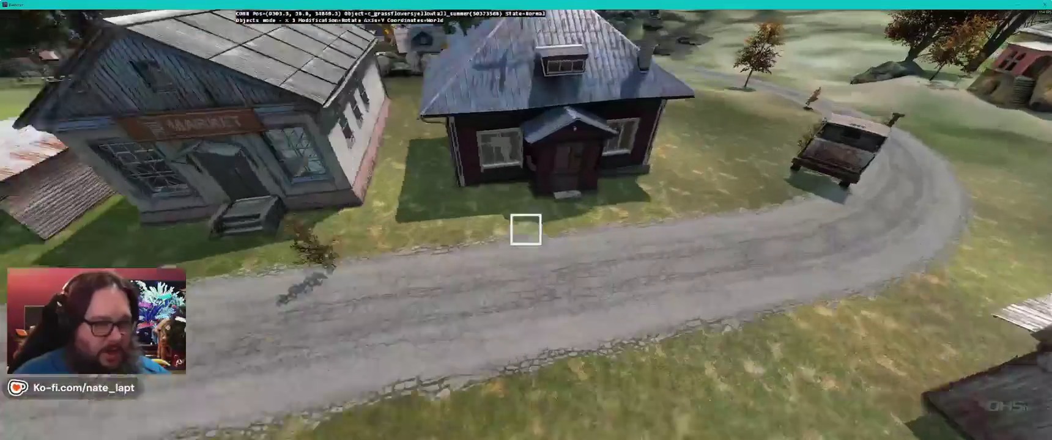
Step: Move a grass-flower clump to beside the market shed
click(525, 230)
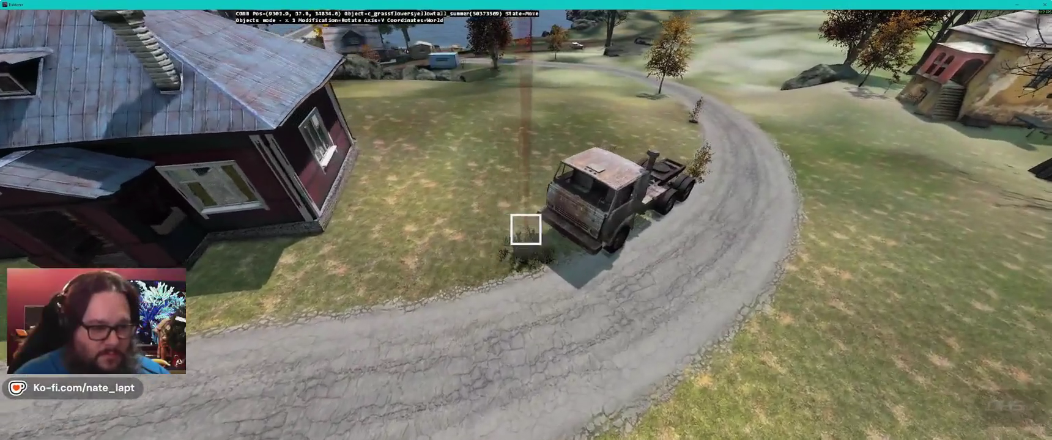
click(526, 230)
key(s)
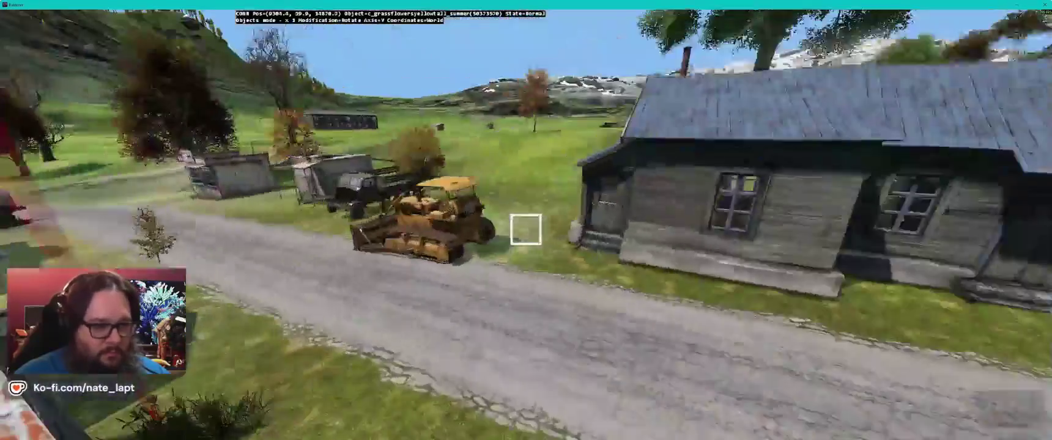
Step: Place a grass clump beside the wooden house and check it on the Terrain Builder map
click(526, 229)
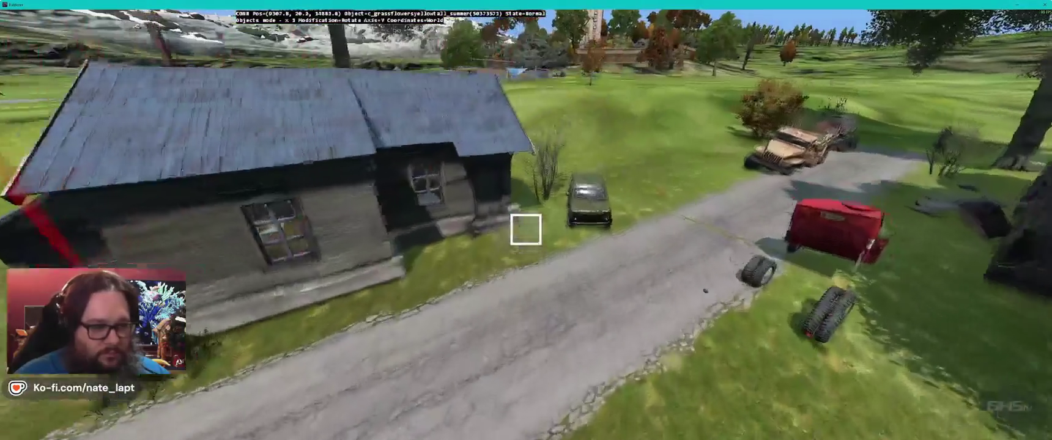
click(526, 230)
click(526, 229)
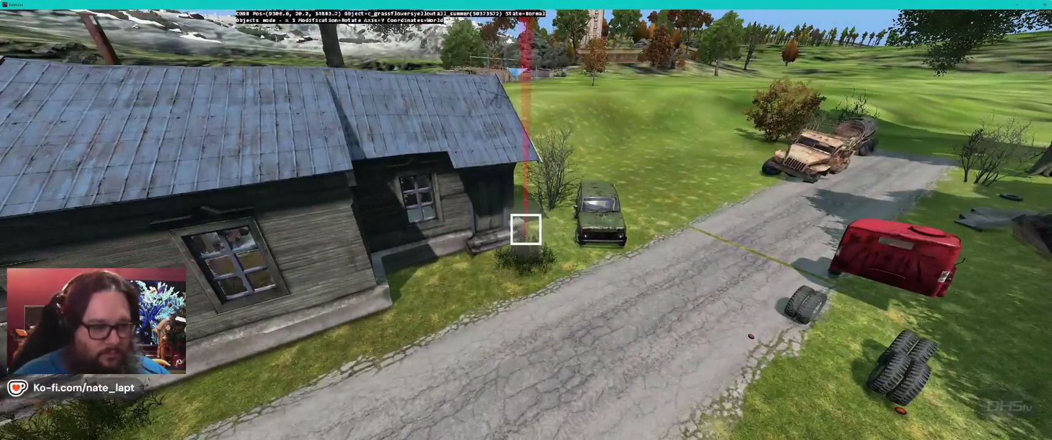
click(526, 230)
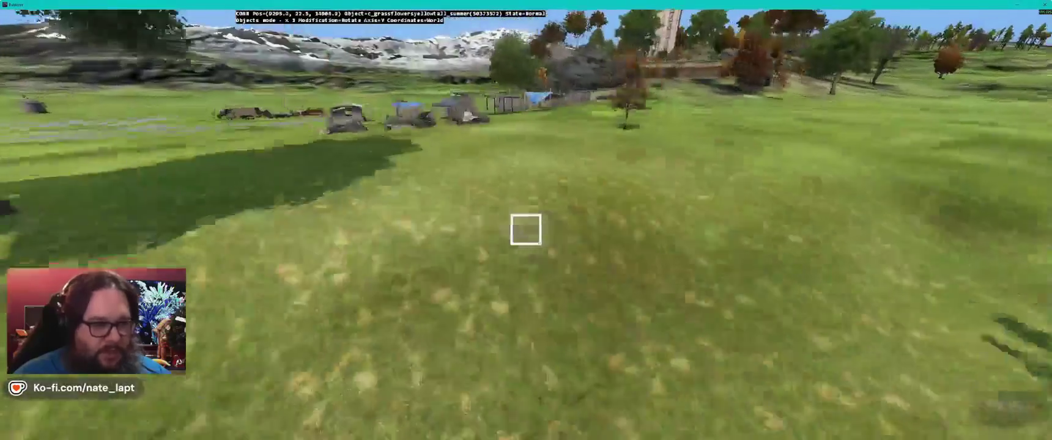
key(alt+Tab)
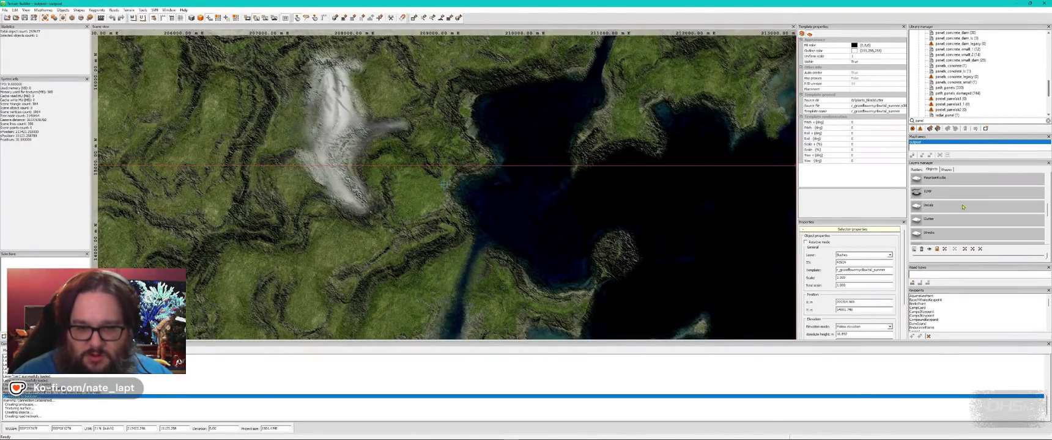
key(alt+Tab)
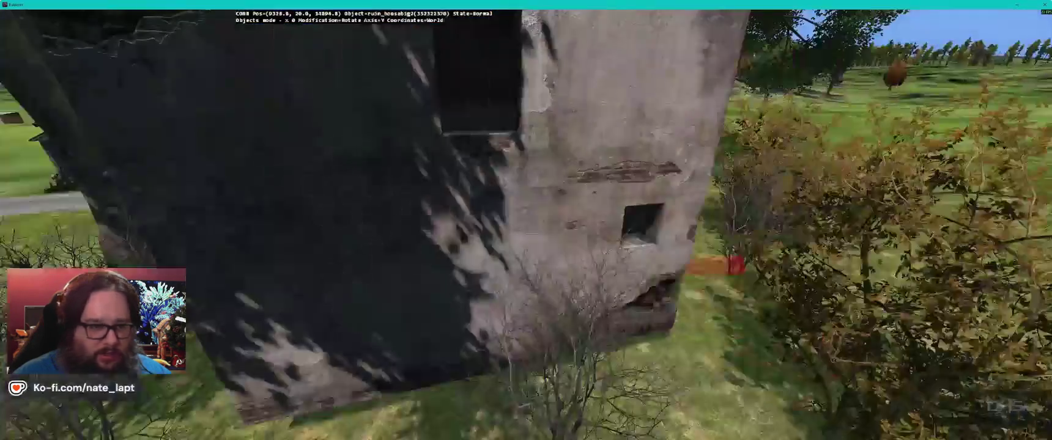
Step: Insert a large rock monolith in the open grass field and inspect it from several angles
key(w)
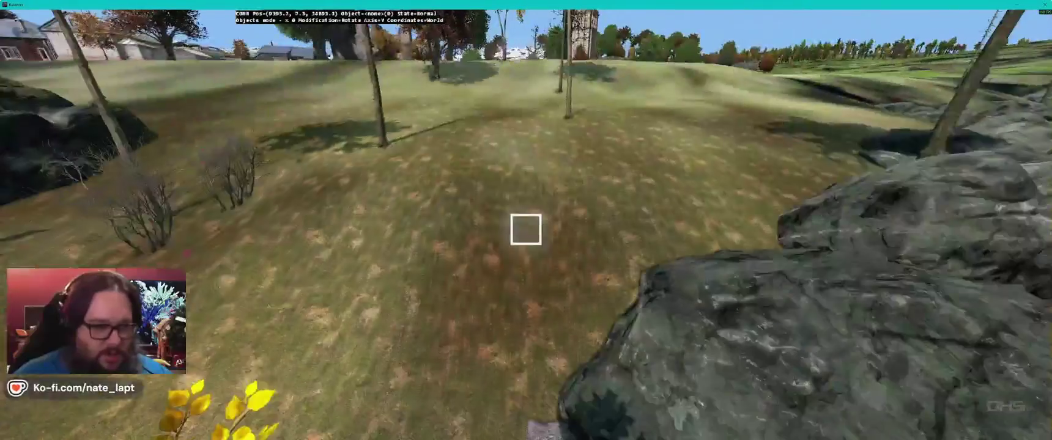
key(w)
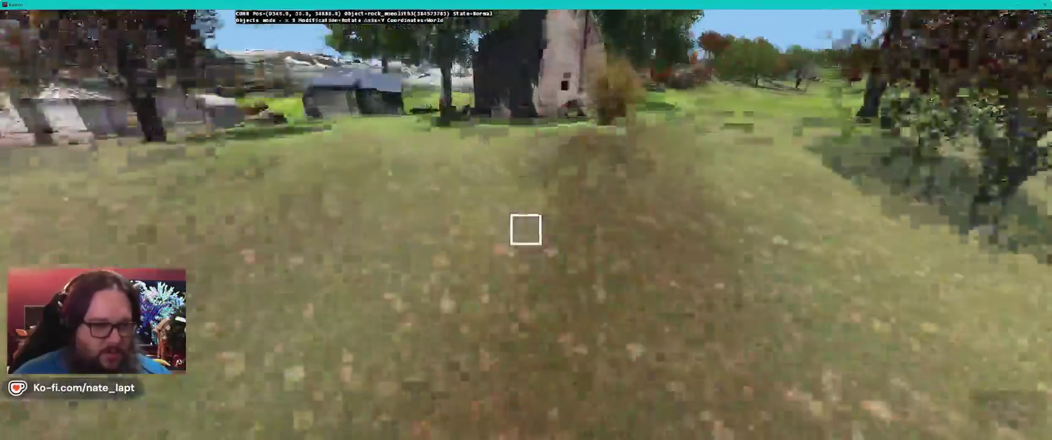
key(Insert)
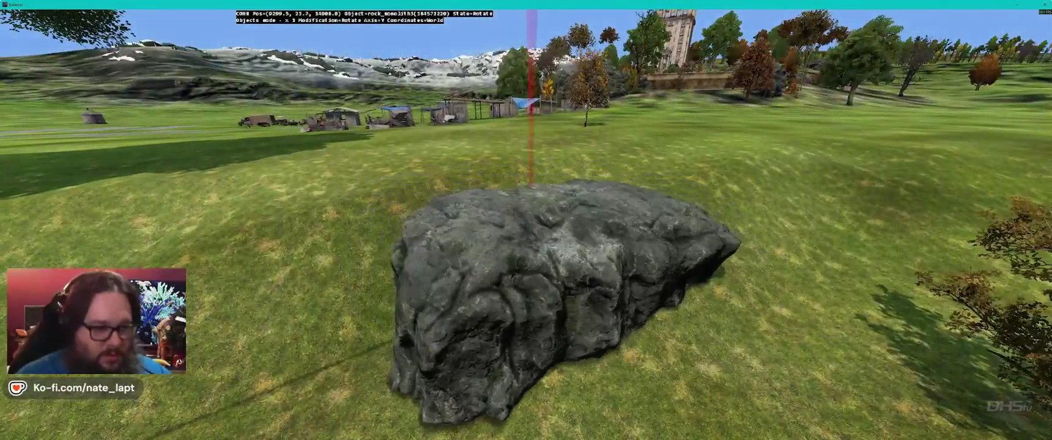
key(w)
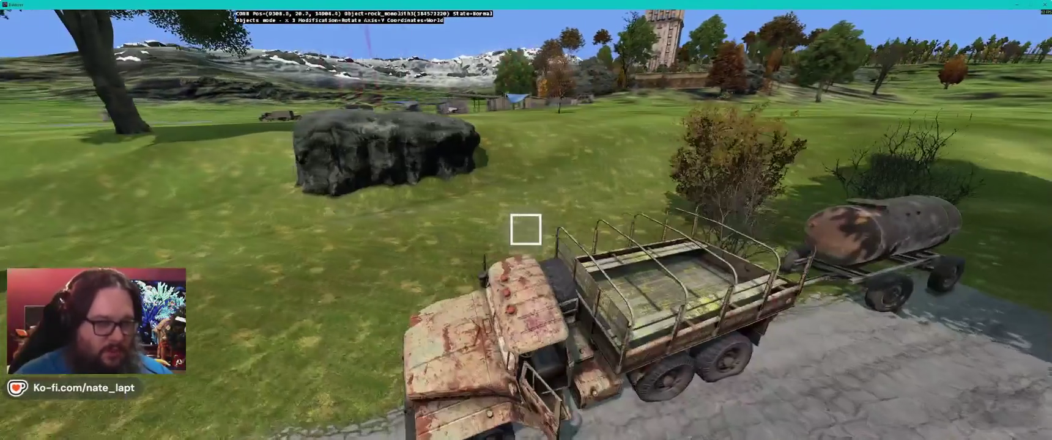
key(w)
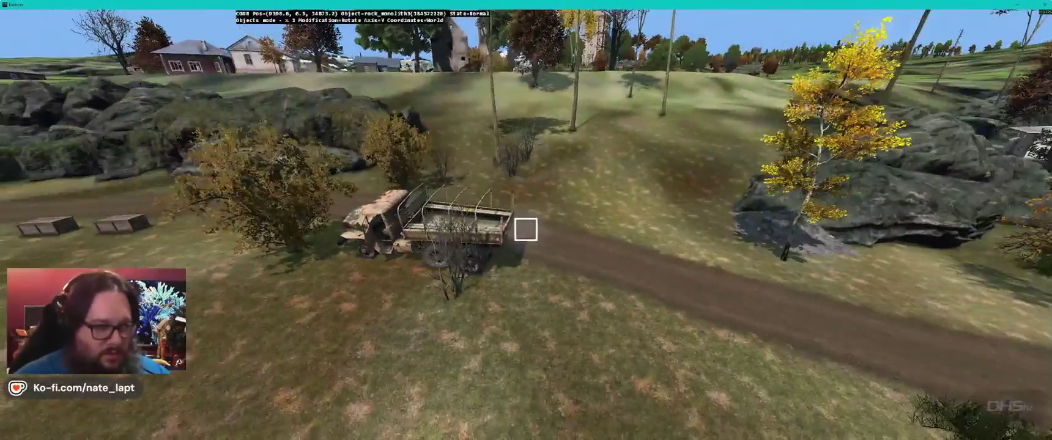
key(w)
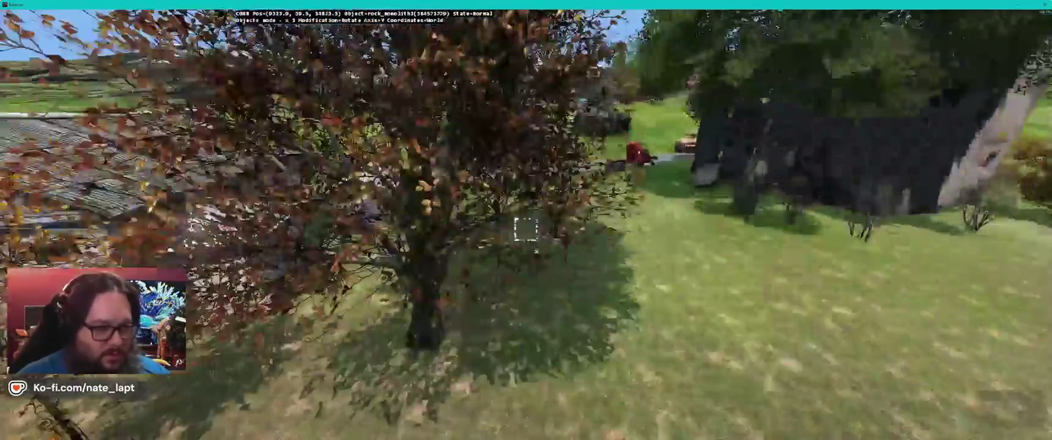
key(w)
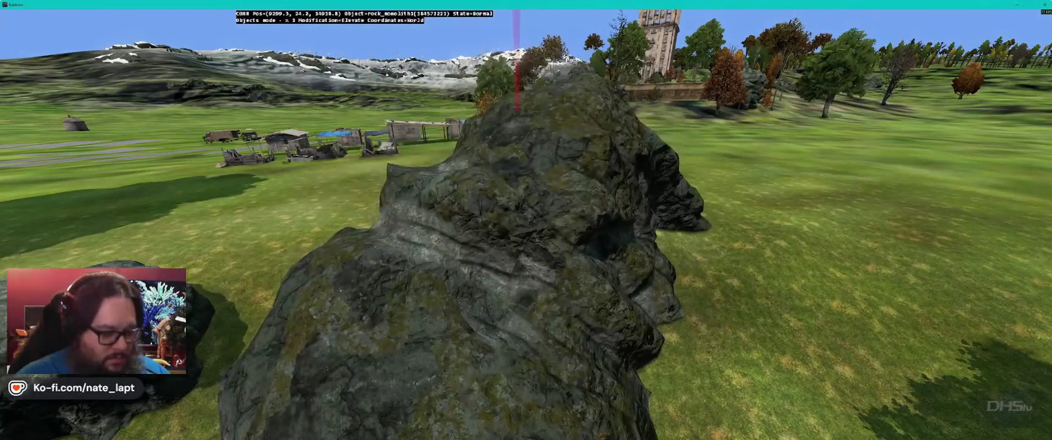
key(s)
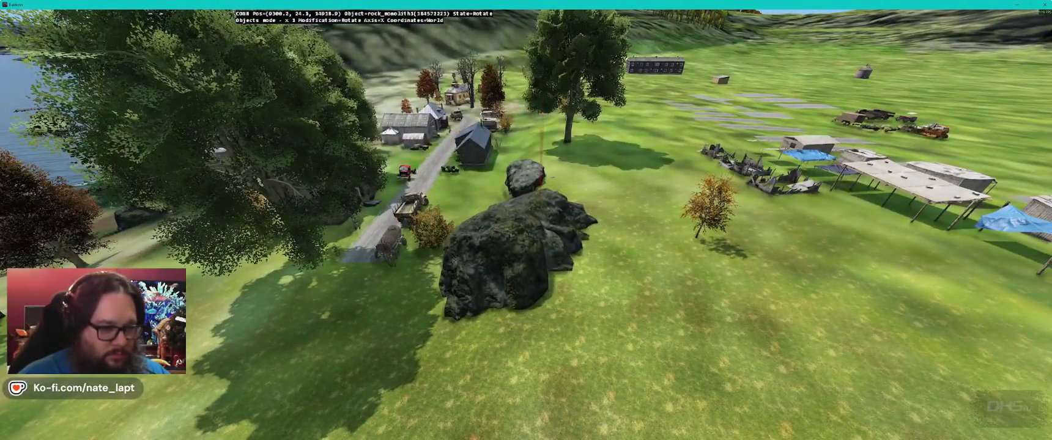
key(w)
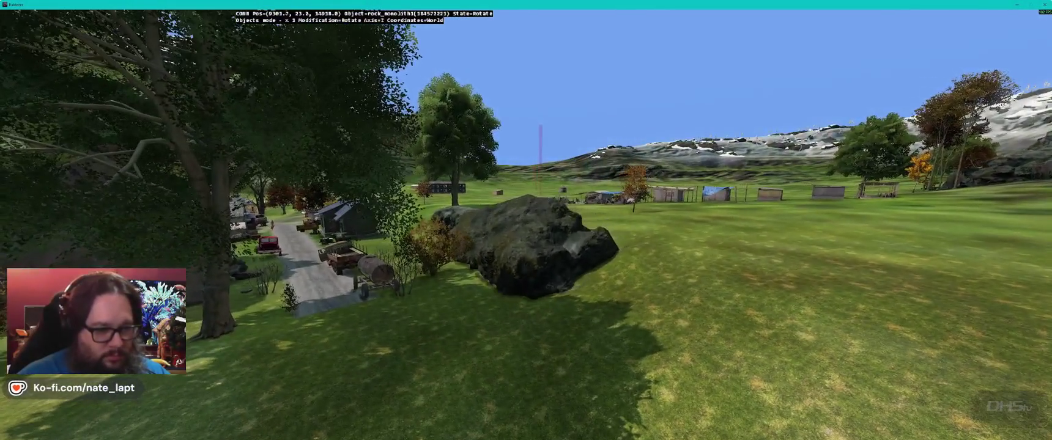
Step: Lower the back rock into the ground, then turn the left rock and pull it away
key(alt)
drag(526, 229, 526, 228)
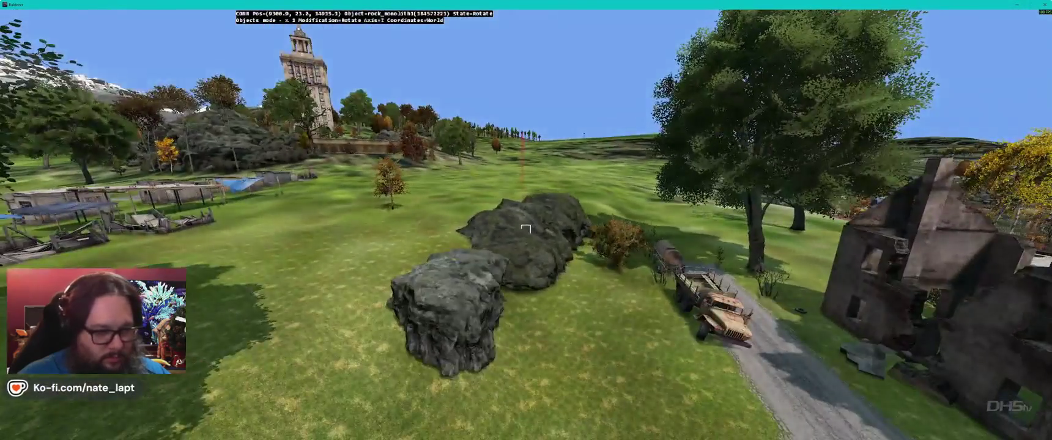
key(alt)
key(q)
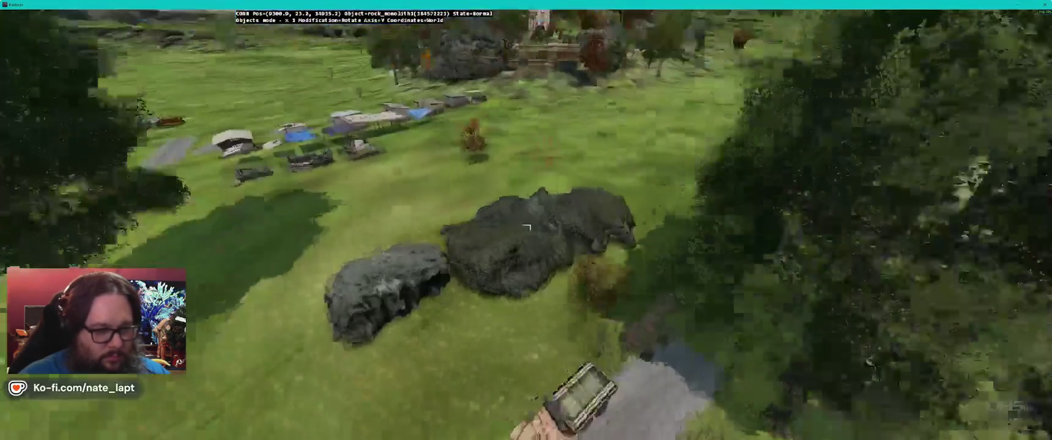
key(a)
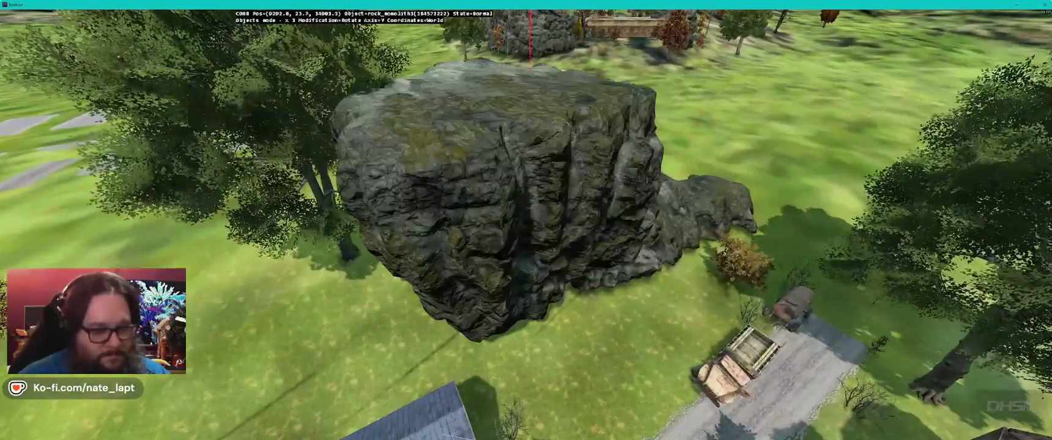
key(alt)
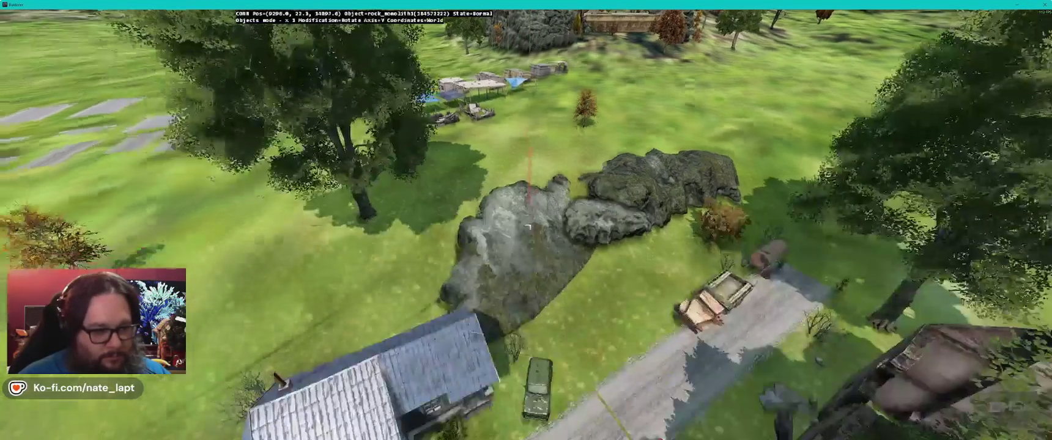
mouse_move(507, 245)
mouse_down()
mouse_move(493, 223)
mouse_move(526, 229)
mouse_up()
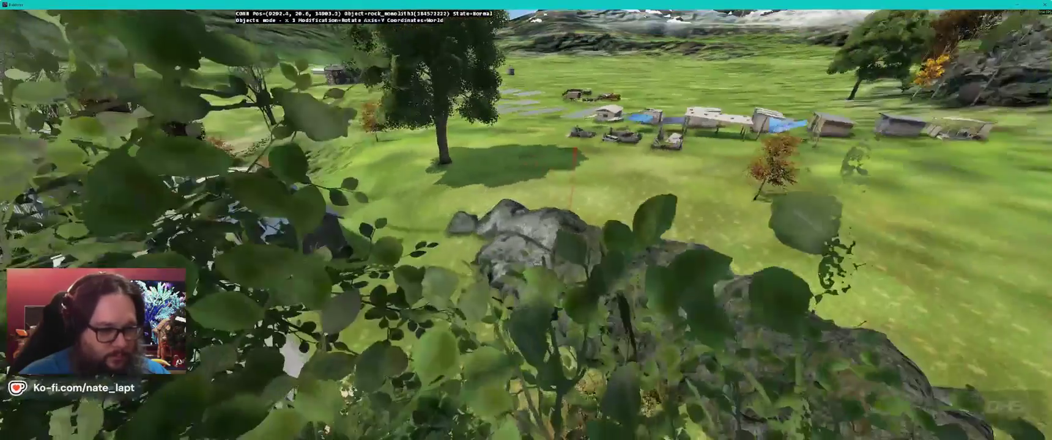
Step: Nudge the rock into final position and check the cluster layout in Terrain Builder
key(w)
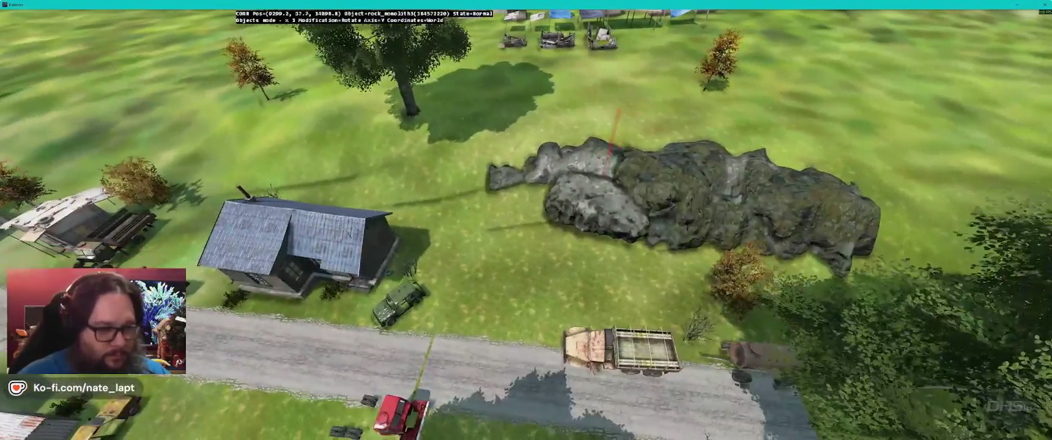
drag(525, 229, 525, 229)
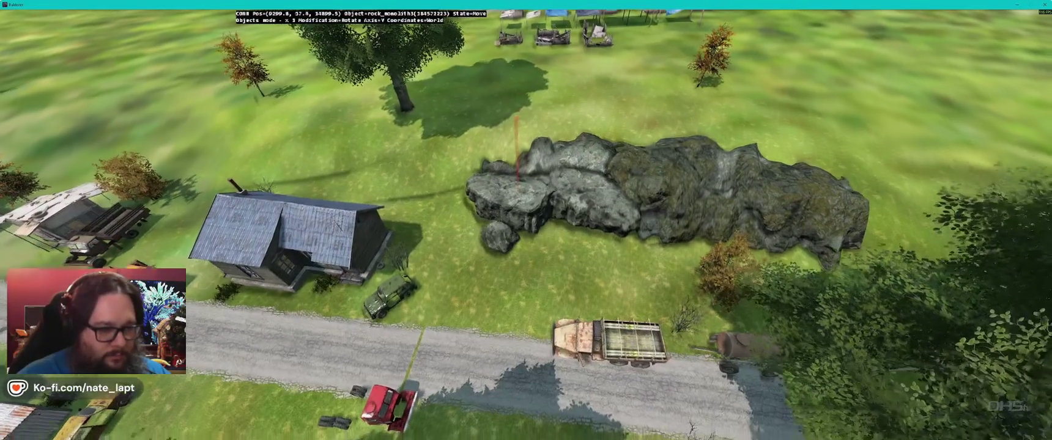
key(w)
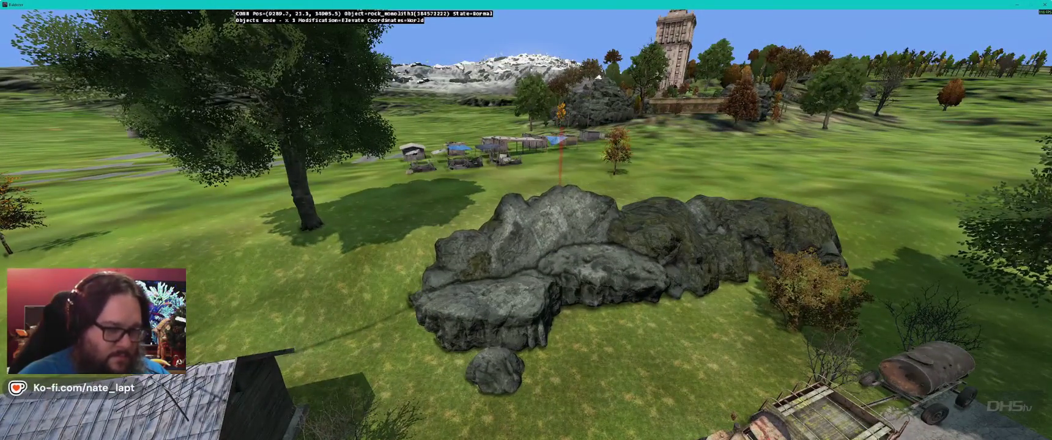
key(alt+Tab)
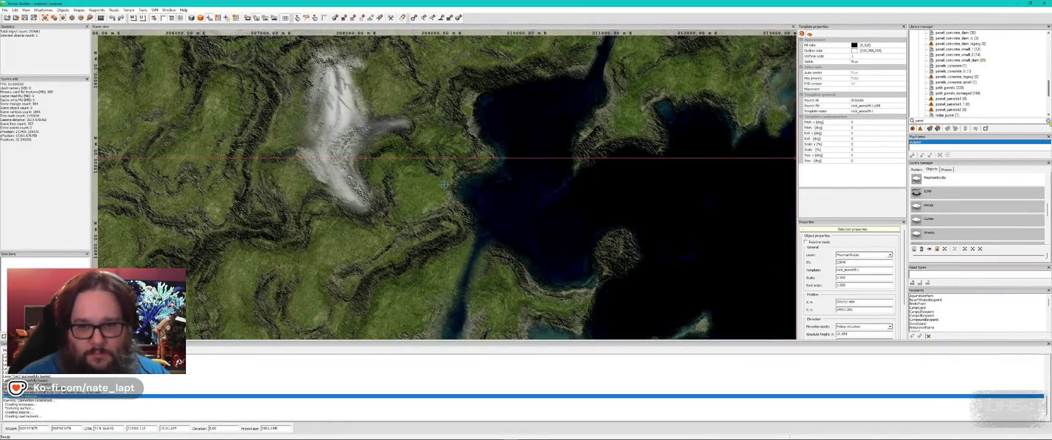
key(alt+Tab)
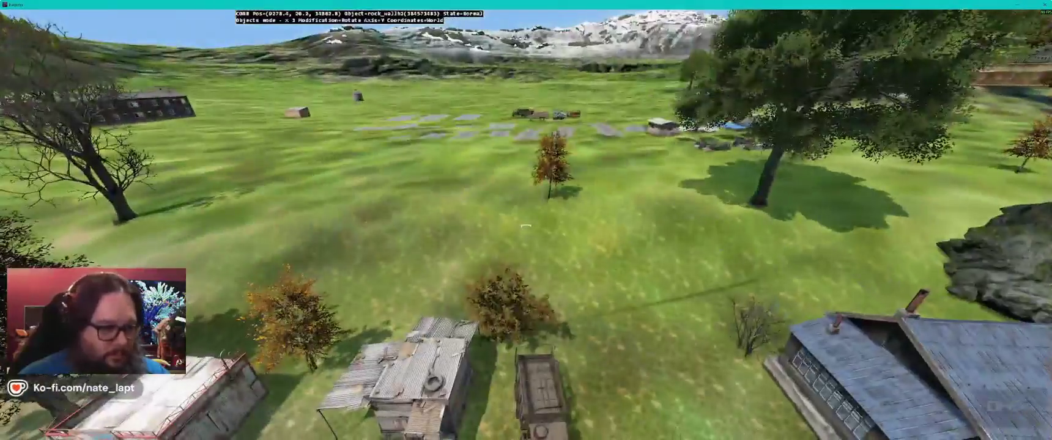
Step: Swing rock_wallh2 into the field behind the huts and reposition it there
drag(526, 227, 526, 226)
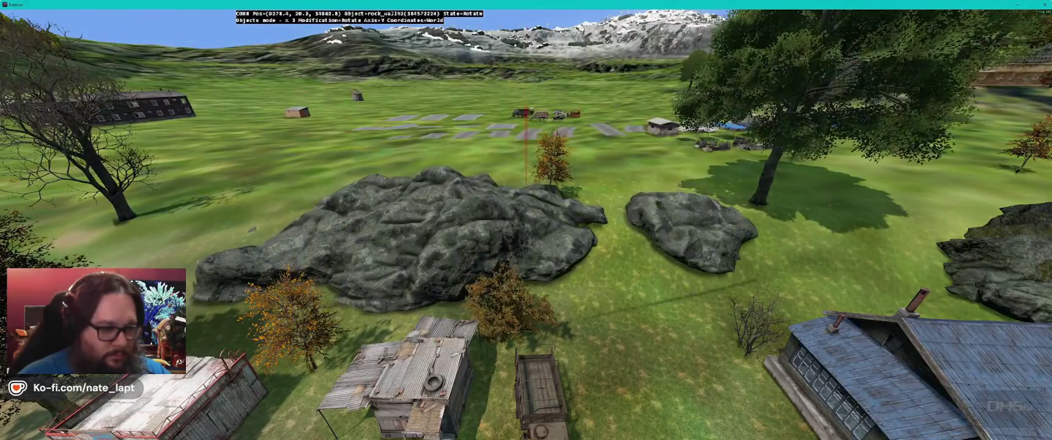
key(w)
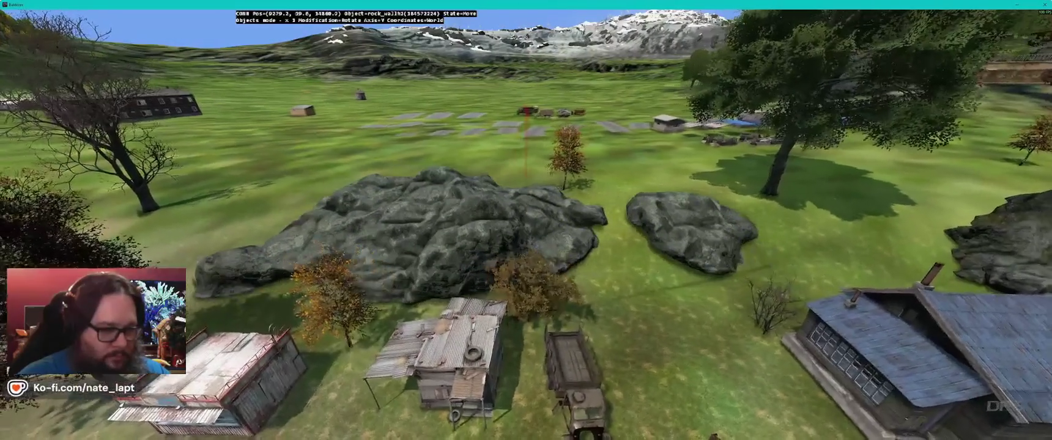
drag(526, 226, 526, 227)
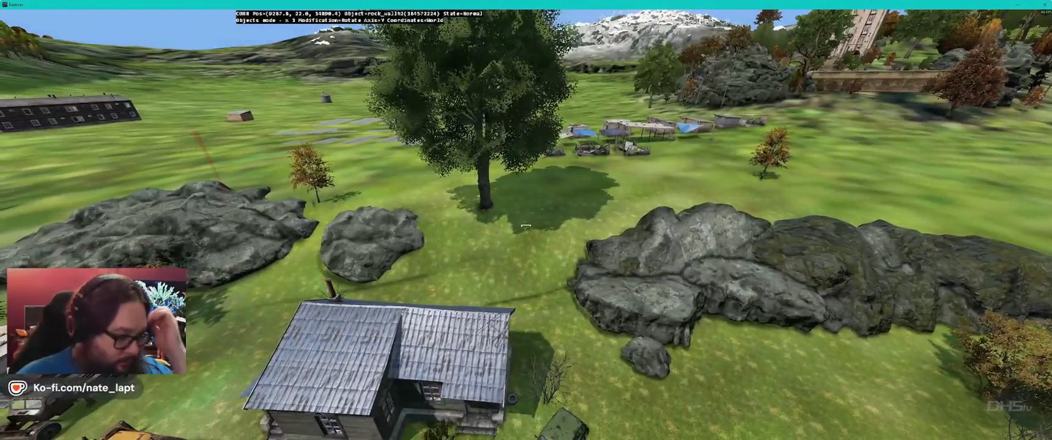
key(s)
drag(526, 226, 526, 226)
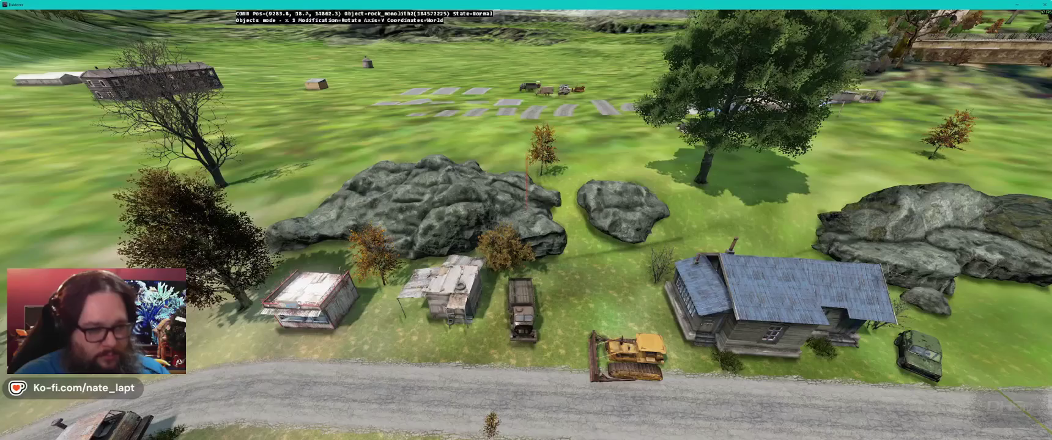
Step: Paste a copy of the large rock, rotate it, and push it against the neighbouring rock
key(w)
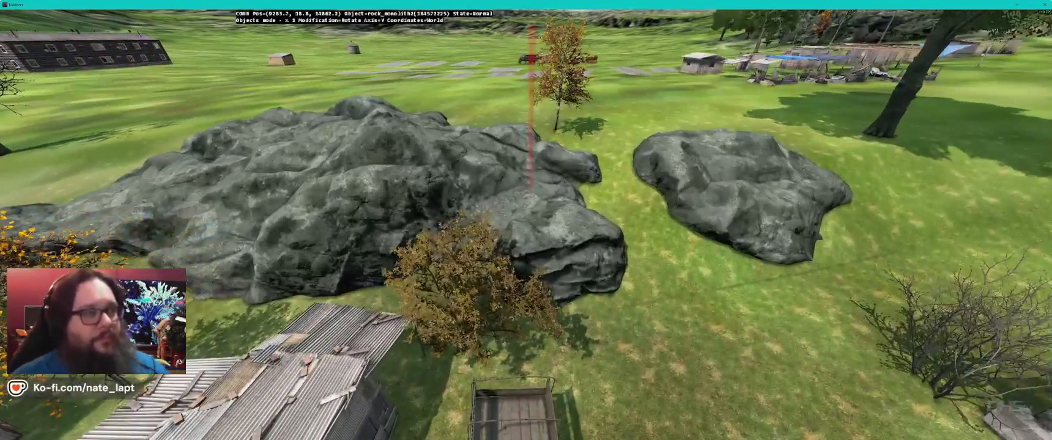
key(w)
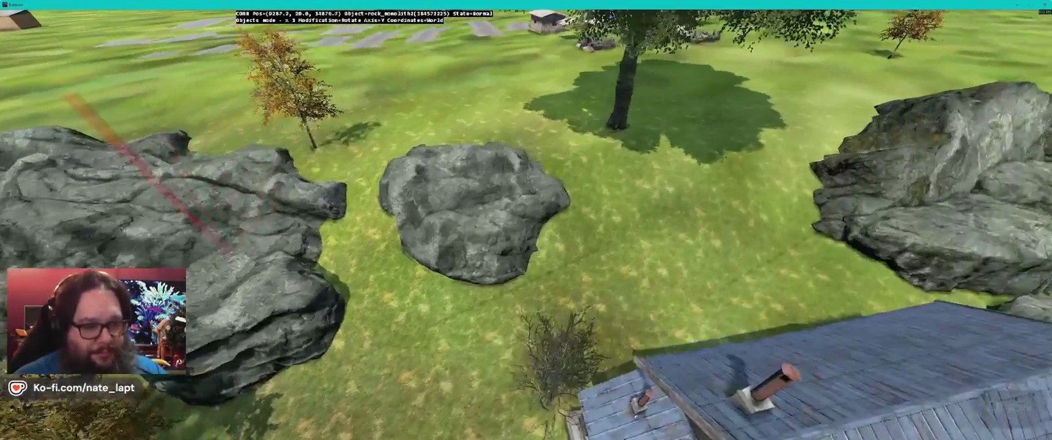
key(ctrl+v)
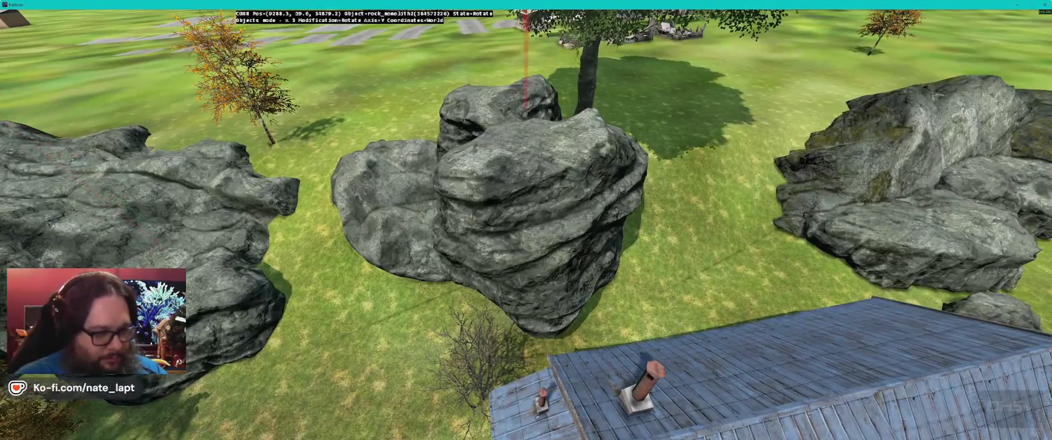
key(a)
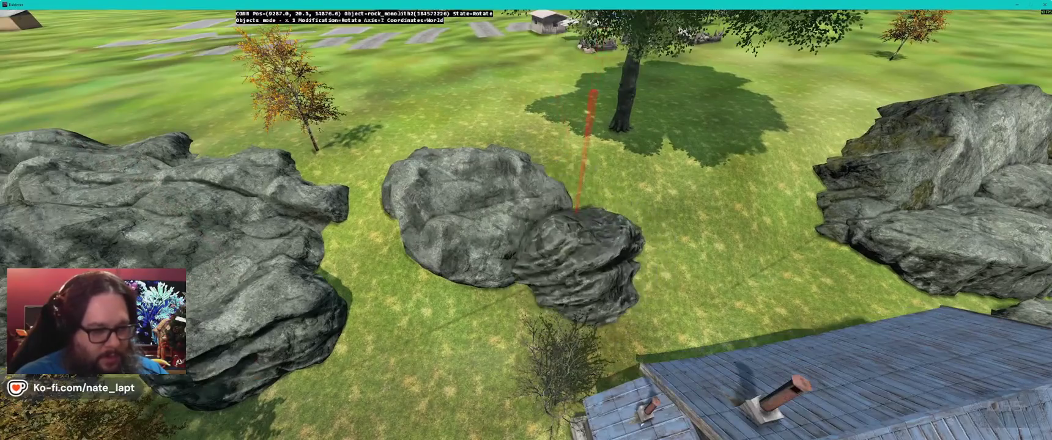
key(s)
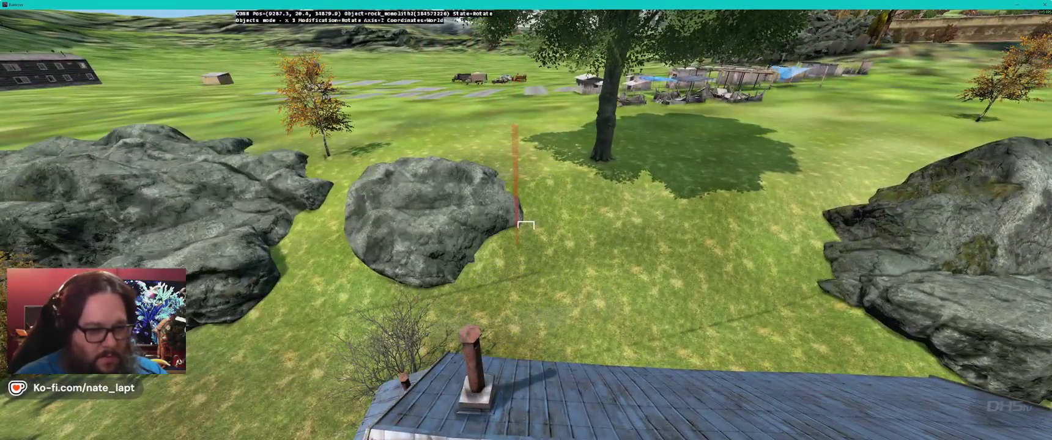
mouse_move(526, 225)
mouse_down()
mouse_move(517, 287)
mouse_move(539, 270)
mouse_move(526, 202)
mouse_up()
key(s)
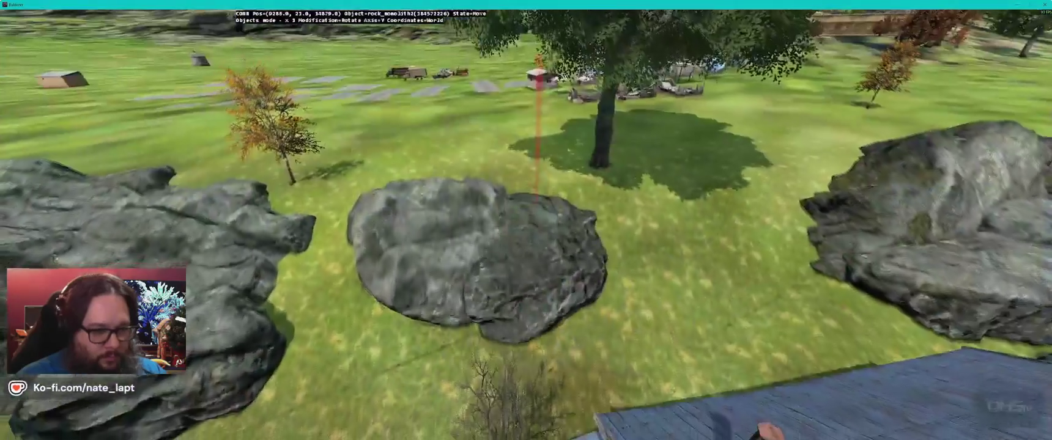
Step: Adjust the new rock's height and rotate it around the Z, X and Y axes
key(alt)
drag(526, 202, 536, 174)
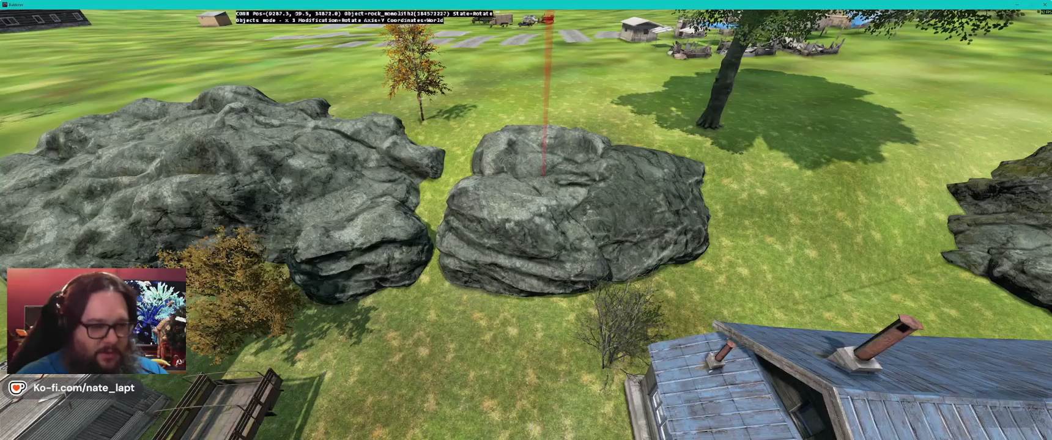
key(z)
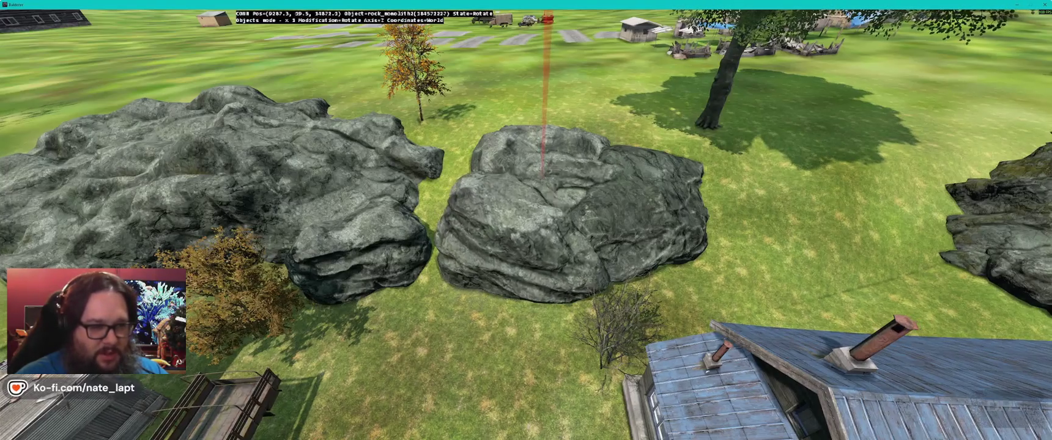
key(x)
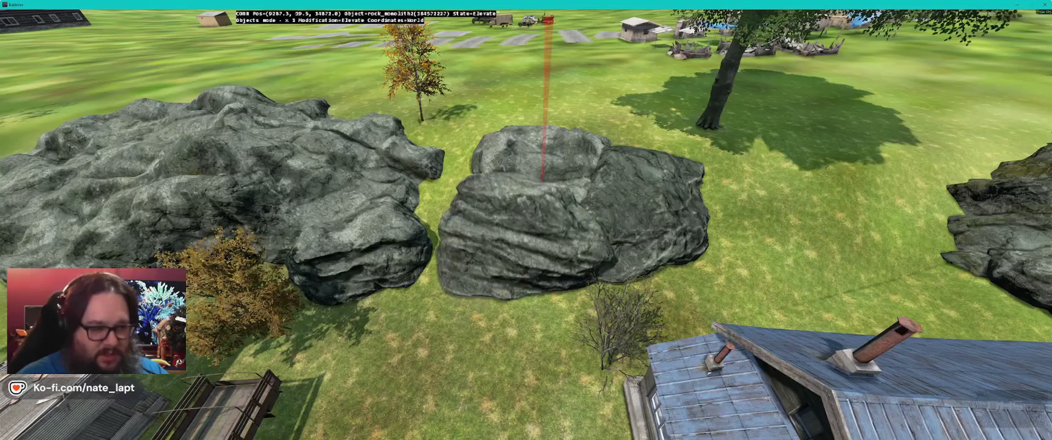
key(y)
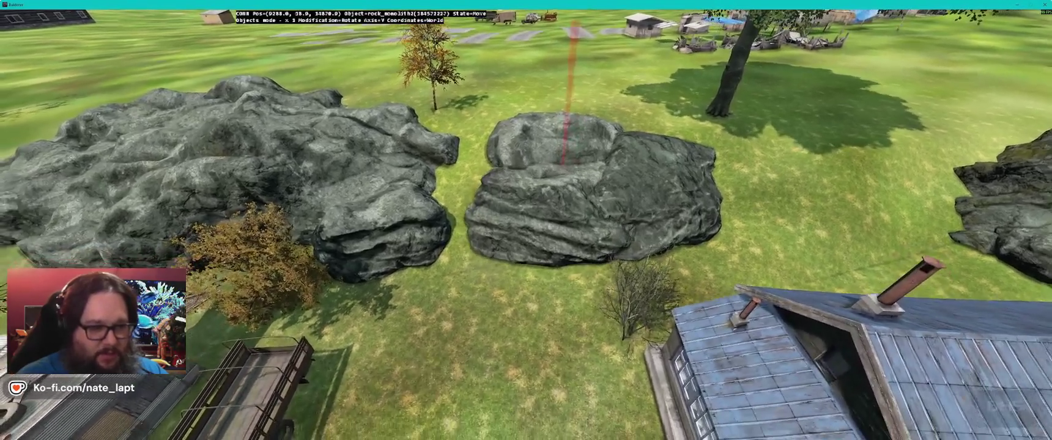
key(s)
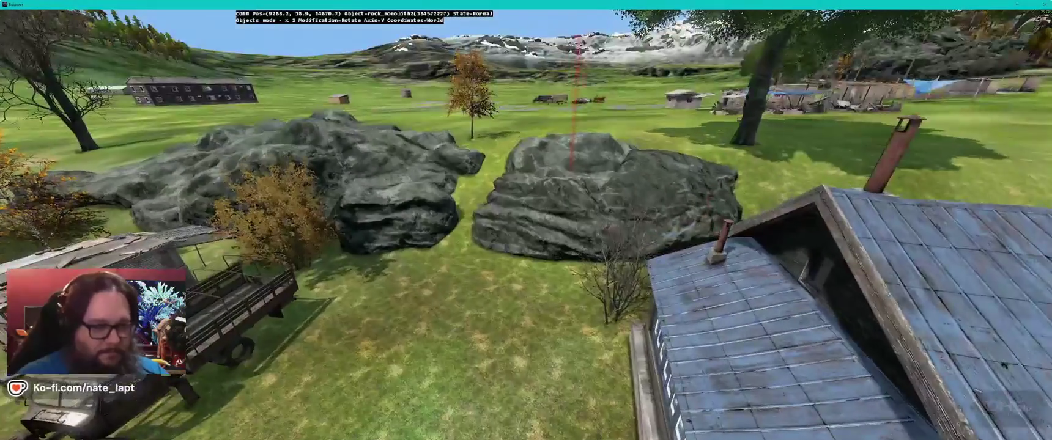
key(w)
key(z)
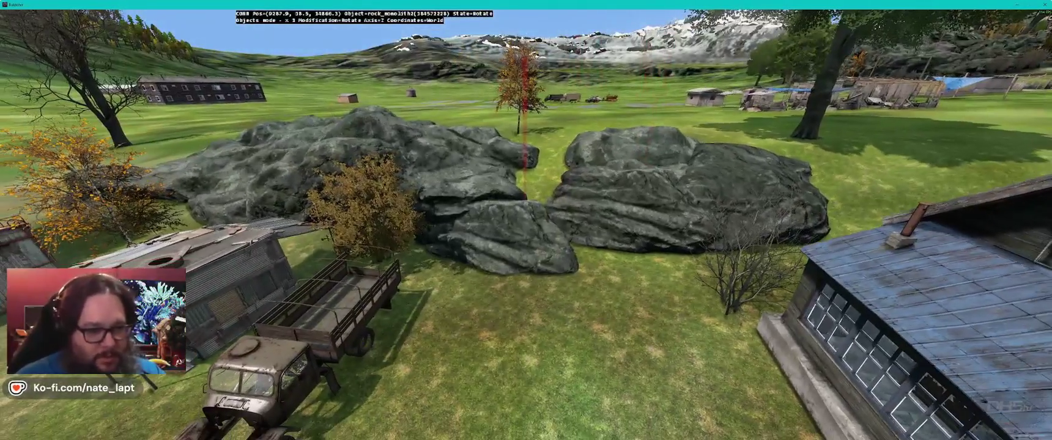
key(y)
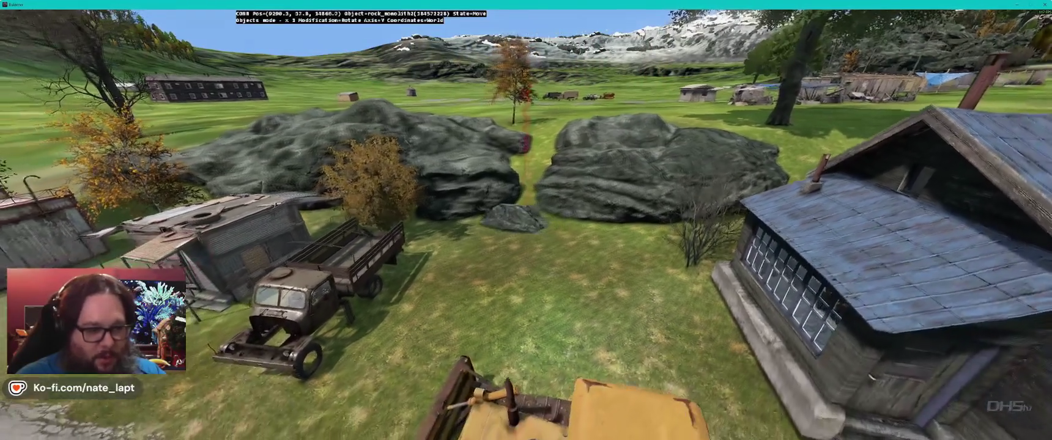
Step: Set the small rock in front of the cluster and view the cluster from several sides
click(514, 217)
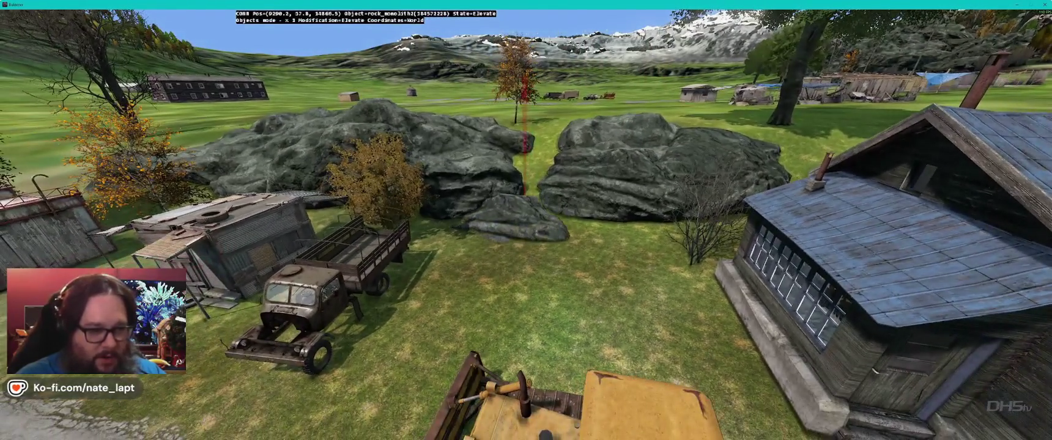
key(w)
key(d)
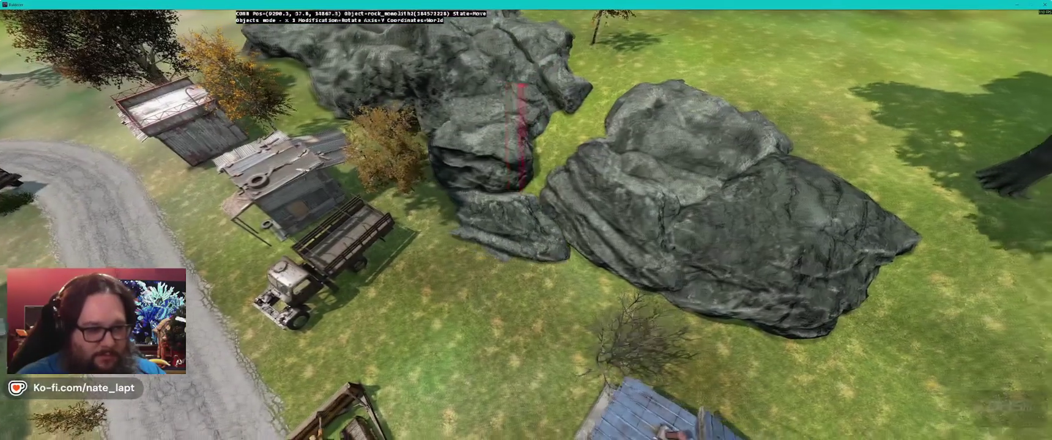
key(Up)
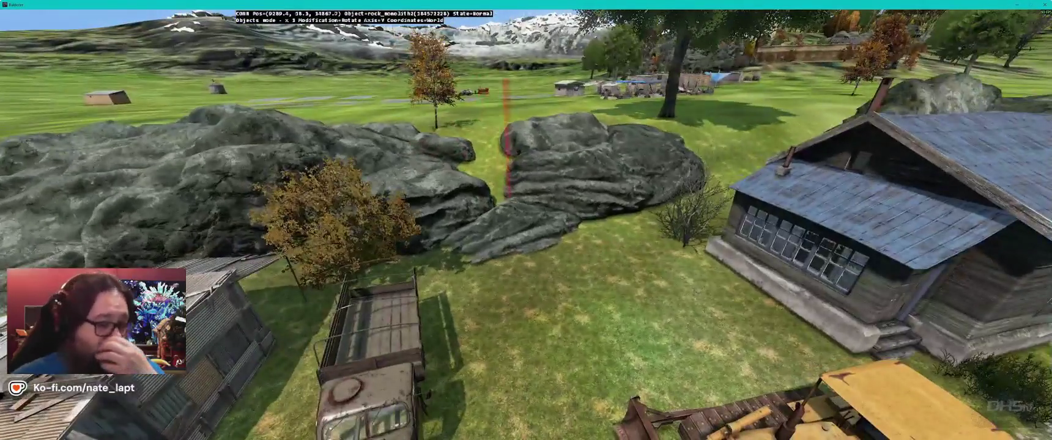
key(s)
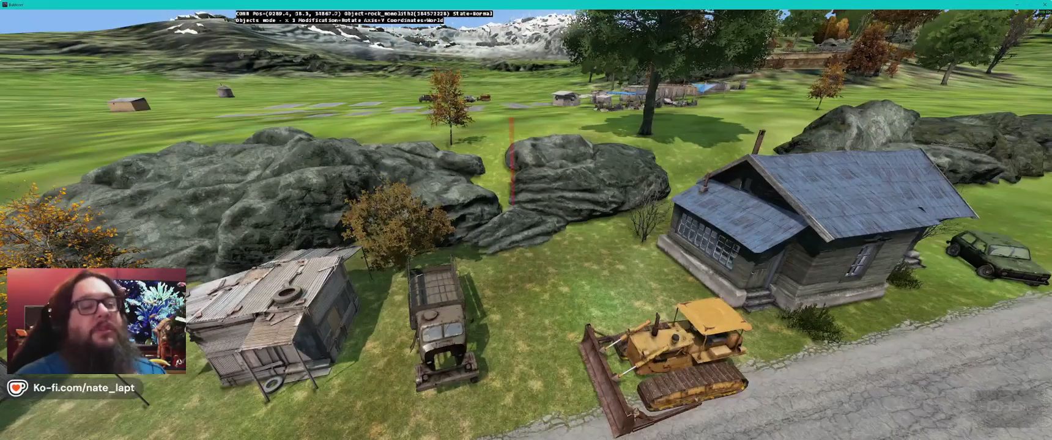
key(w)
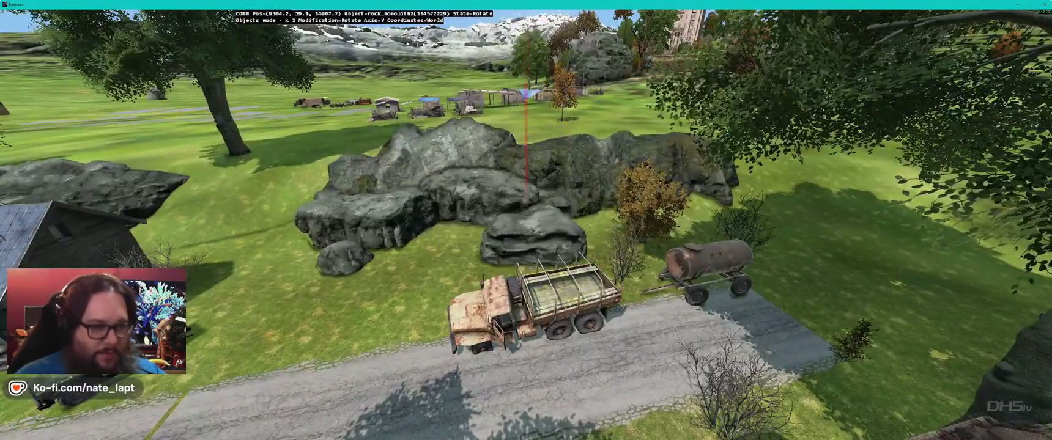
Step: Paste a new rock monolith beside the cluster and rotate it around its Z axis
key(w)
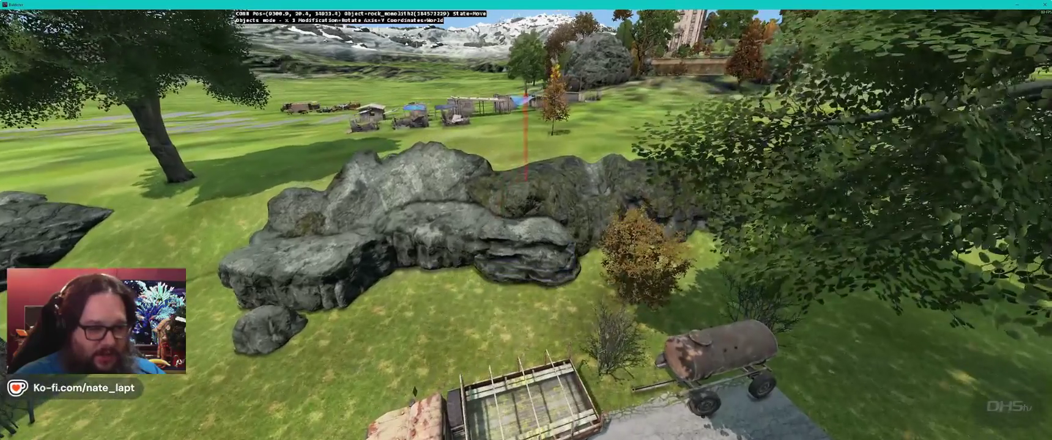
key(d)
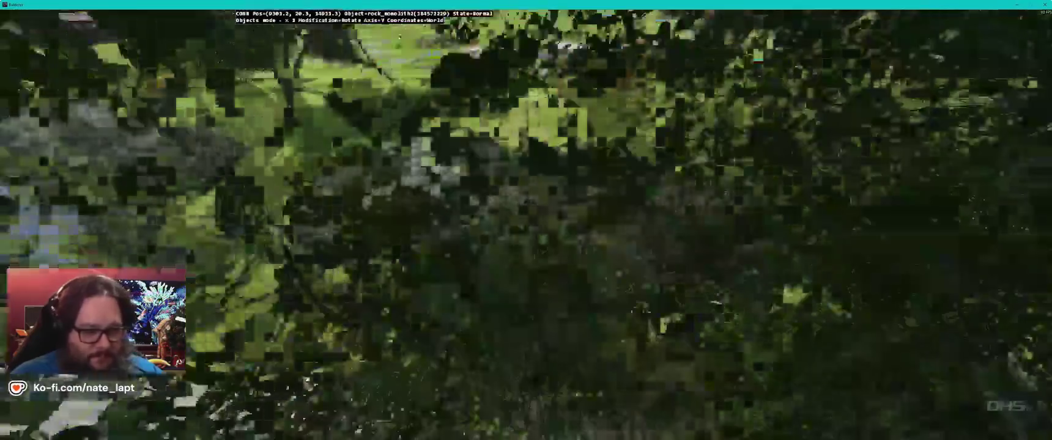
key(a)
key(ctrl+v)
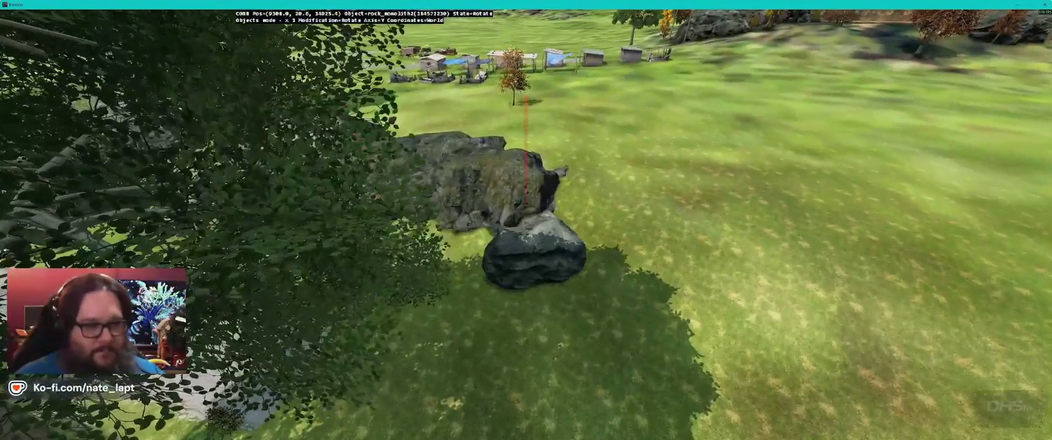
key(d)
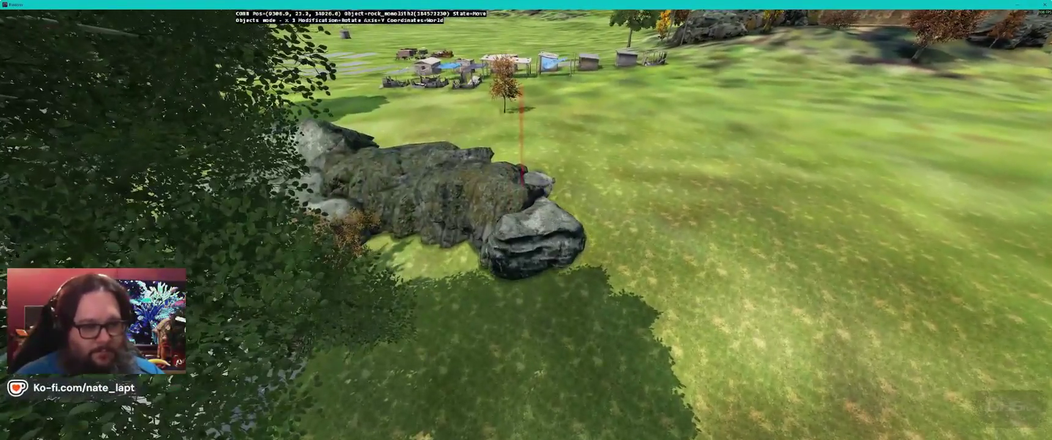
key(z)
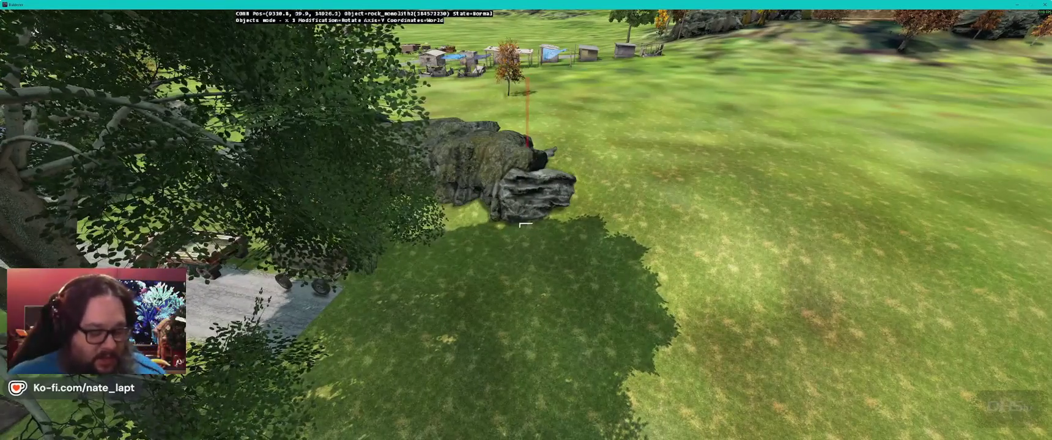
Step: Fly across the village to the next rock group
key(w)
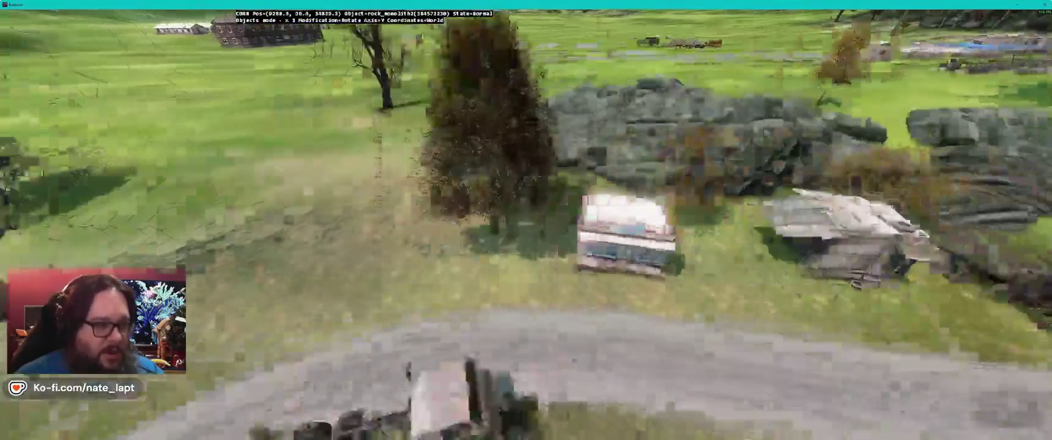
key(w)
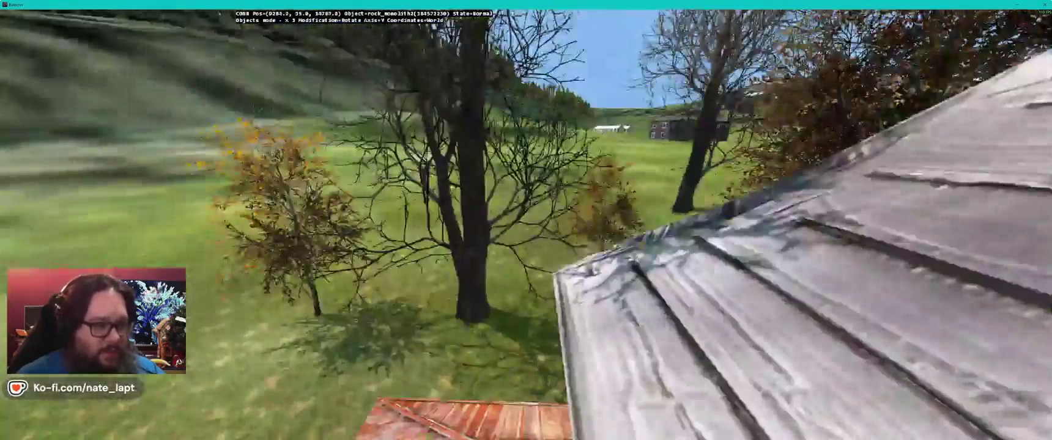
key(w)
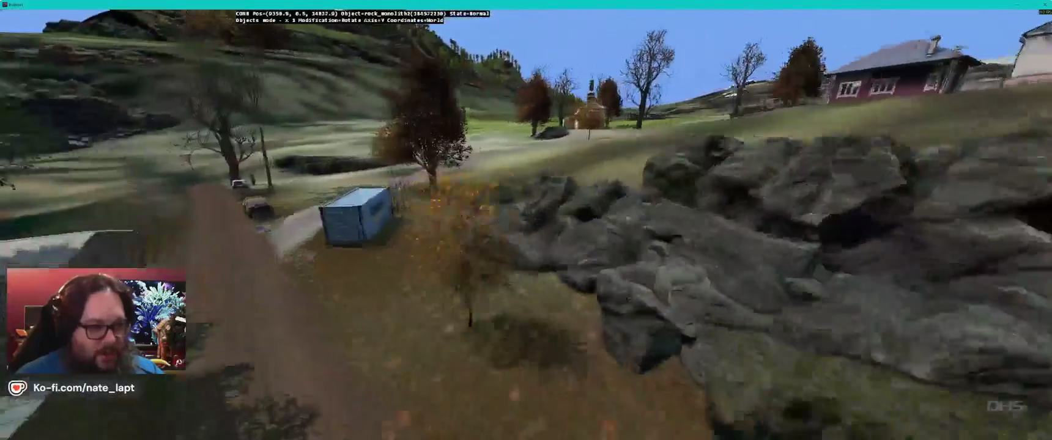
Step: Turn the front rock vertically and tilt it on the X and Y axes so it sits lower
key(w)
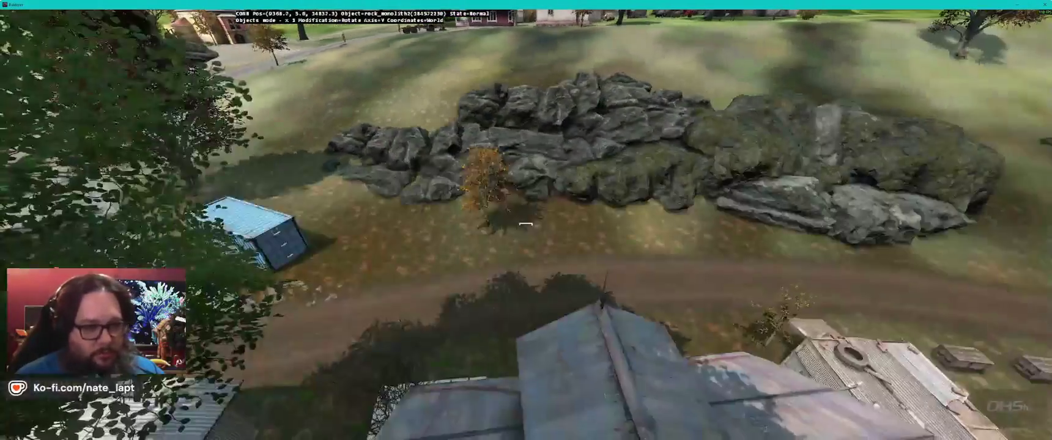
key(w)
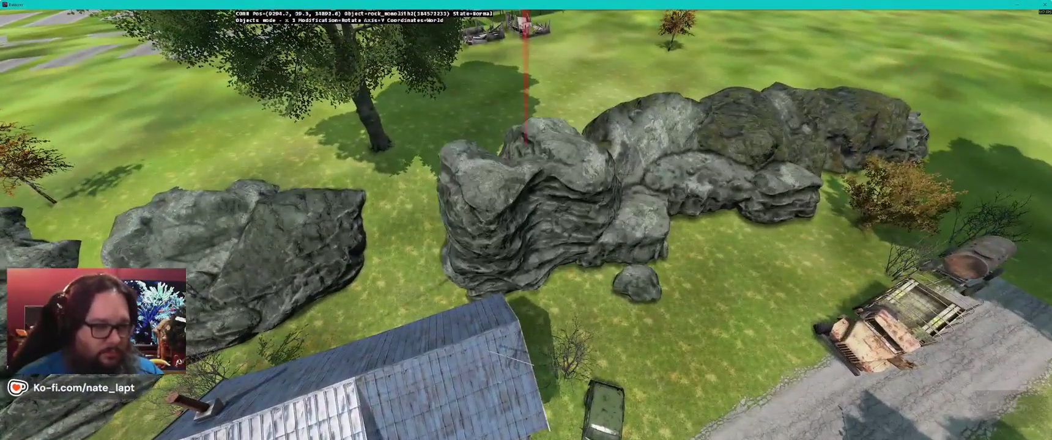
mouse_move(526, 195)
mouse_down()
mouse_move(550, 196)
mouse_move(539, 196)
mouse_up()
key(x)
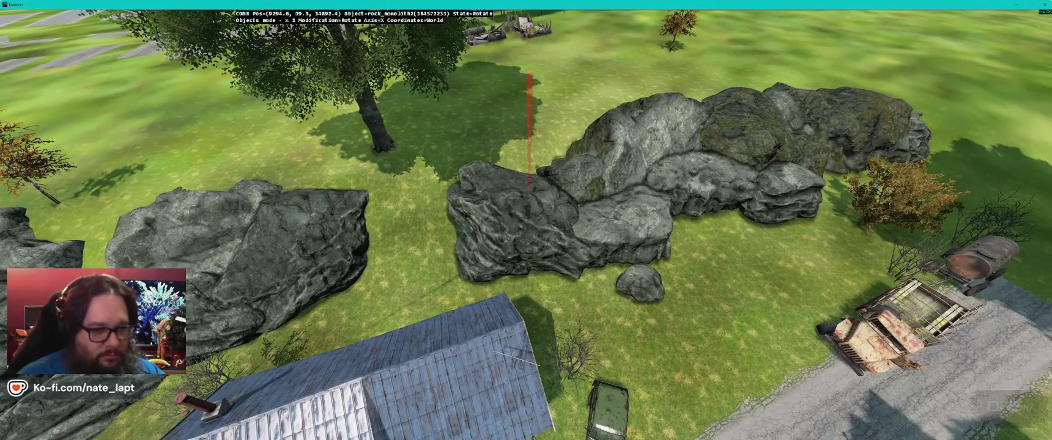
key(y)
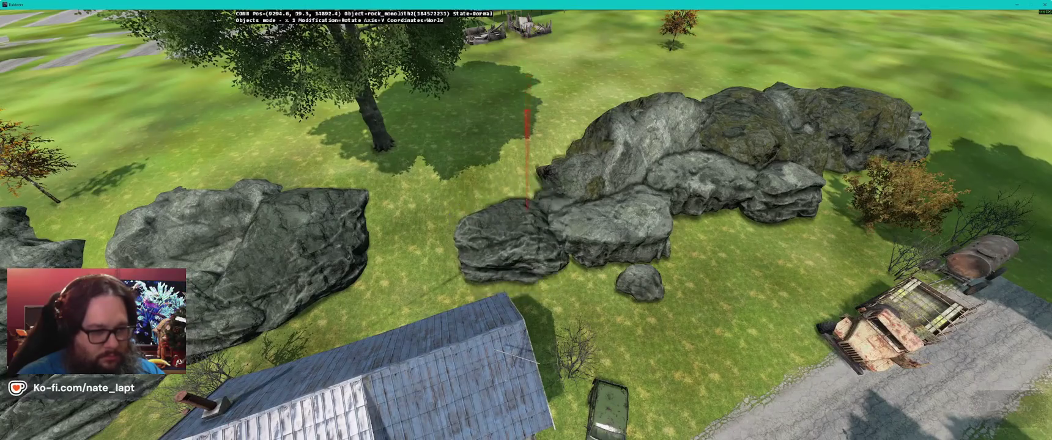
scroll(526, 220, up, 3)
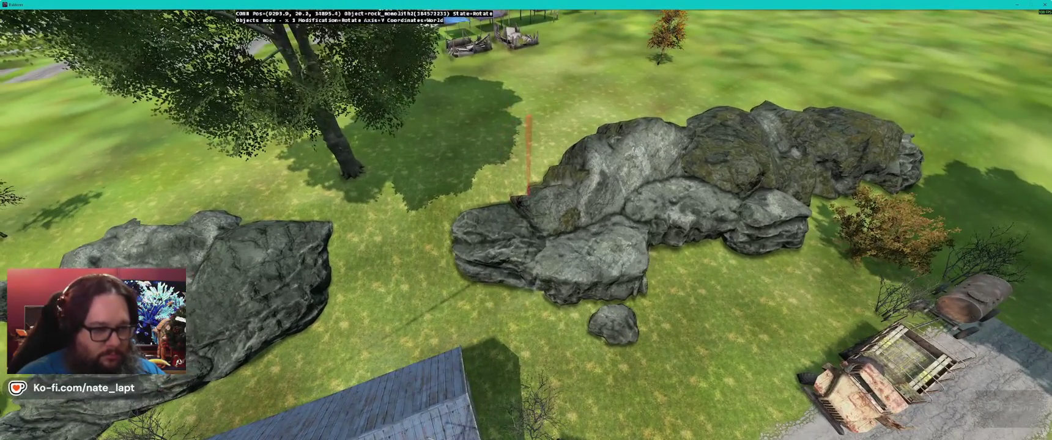
scroll(526, 220, down, 3)
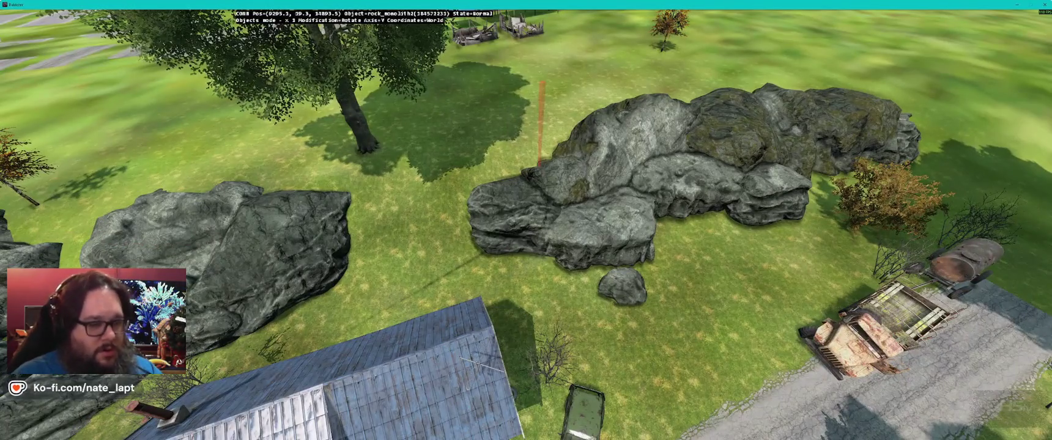
key(d)
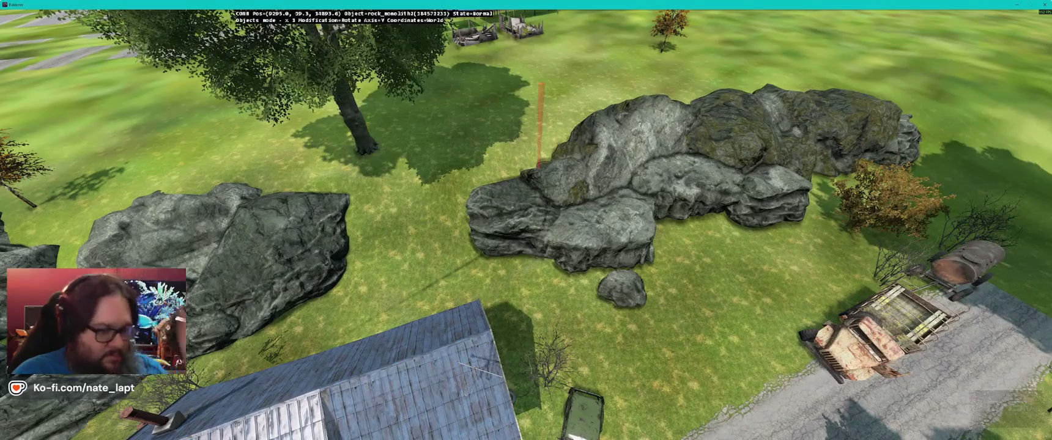
key(s)
key(w)
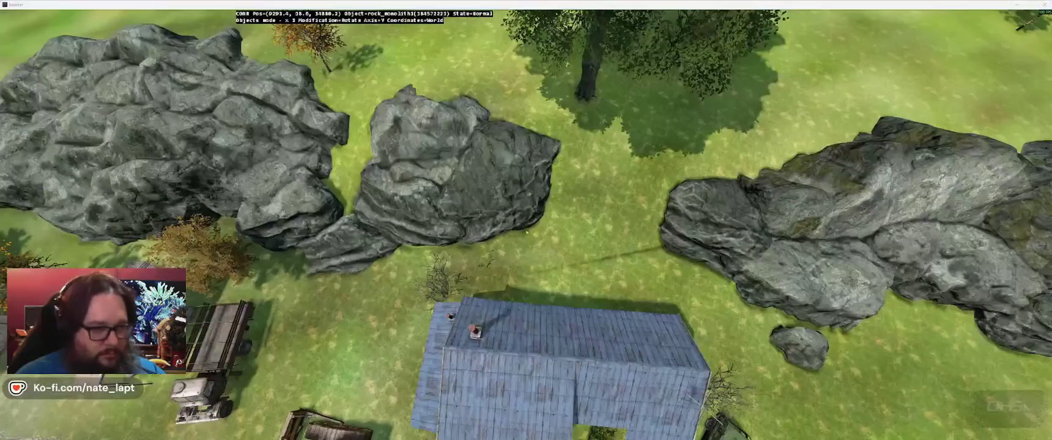
Step: Insert a rock_monolith2 beside the house, then select rock_walls1 in Terrain Builder's library
key(alt+Tab)
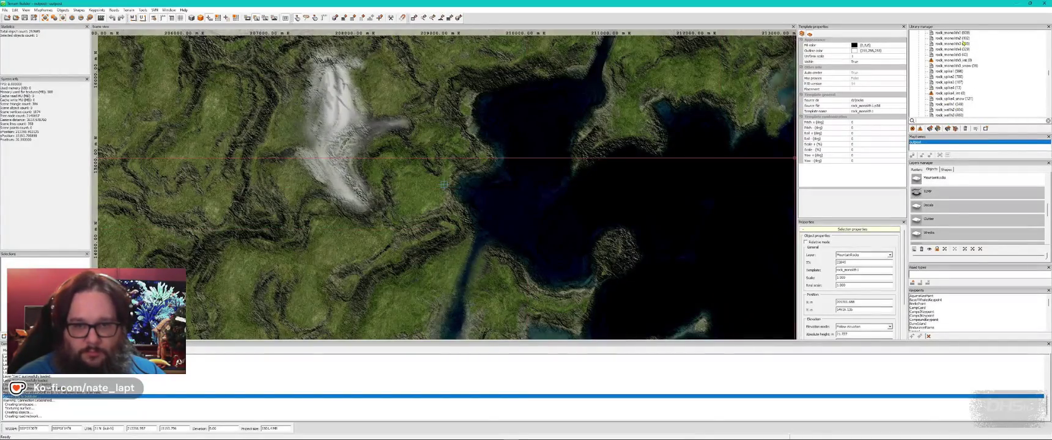
key(alt+Tab)
key(Insert)
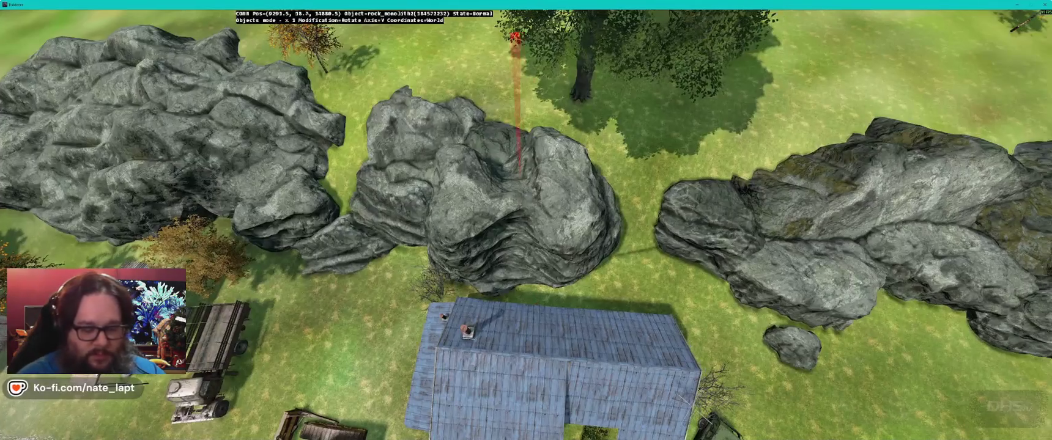
key(alt+Tab)
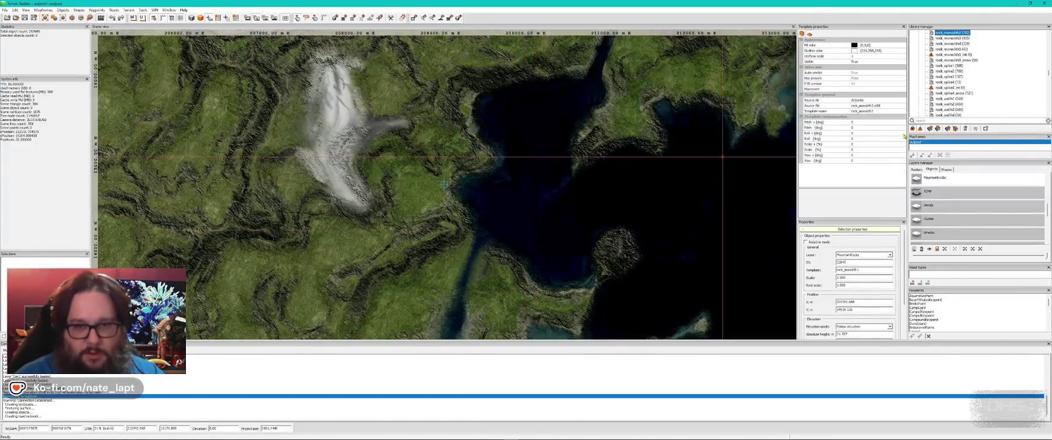
click(953, 99)
key(alt+Tab)
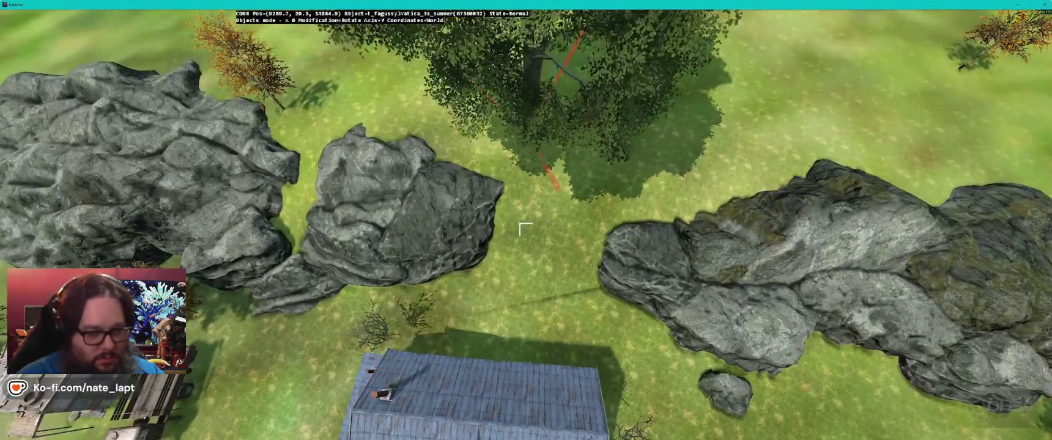
Step: Insert rock_walls1, rotate it, and move it between the middle and right-hand rock clusters
key(Insert)
drag(520, 229, 526, 225)
key(d)
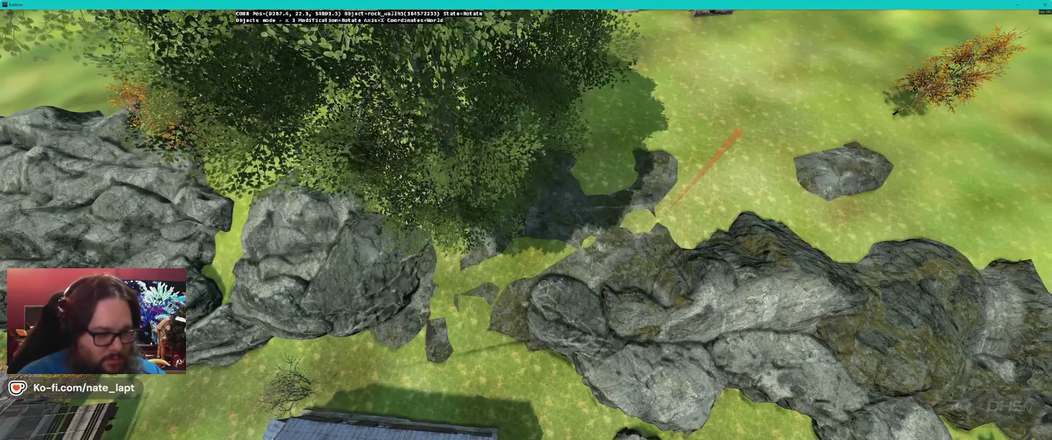